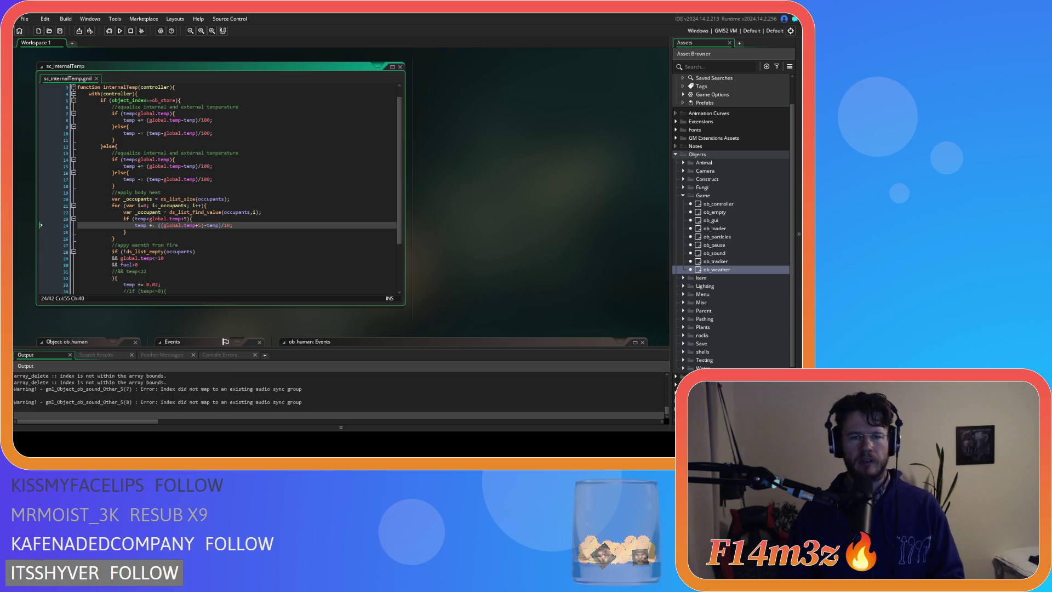
- Change the /100 divisors on lines 8 and 10 to /10 and save the script
left_click(217, 166)
left_click(206, 120)
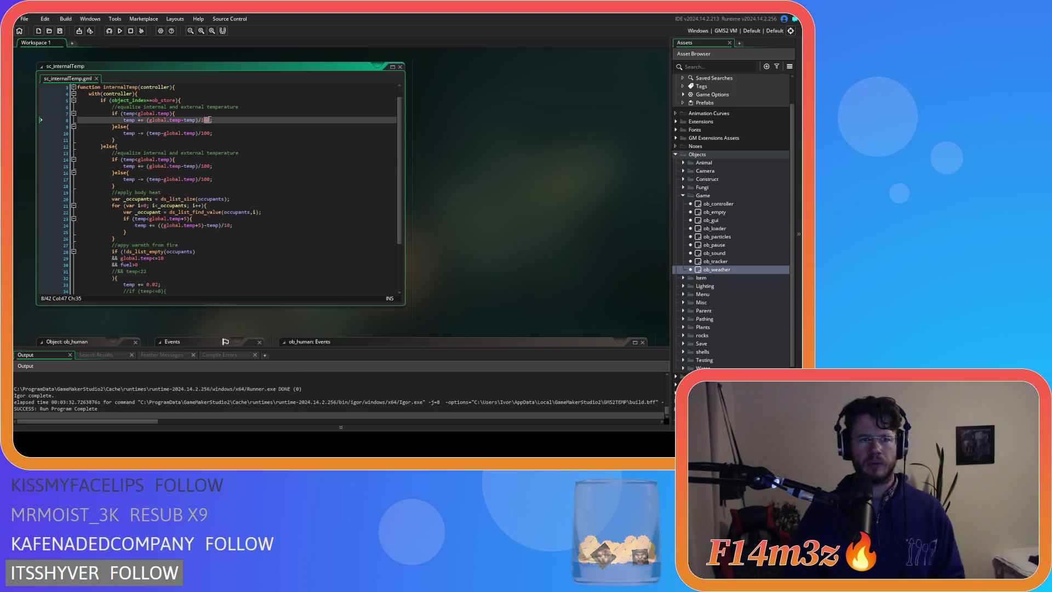
key("Delete")
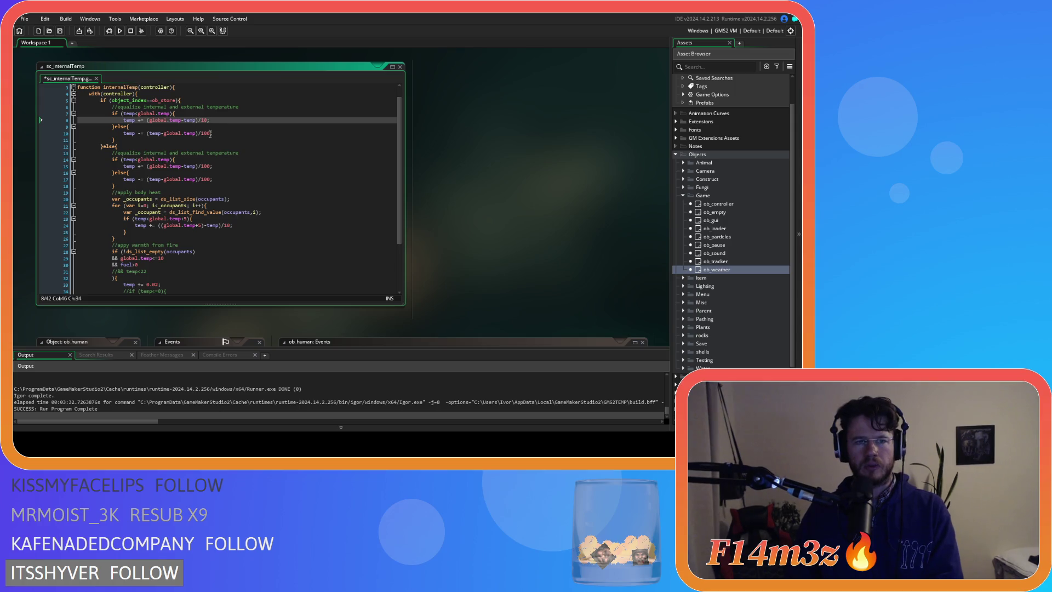
left_click(210, 133)
key("BackSpace")
key("ctrl+s")
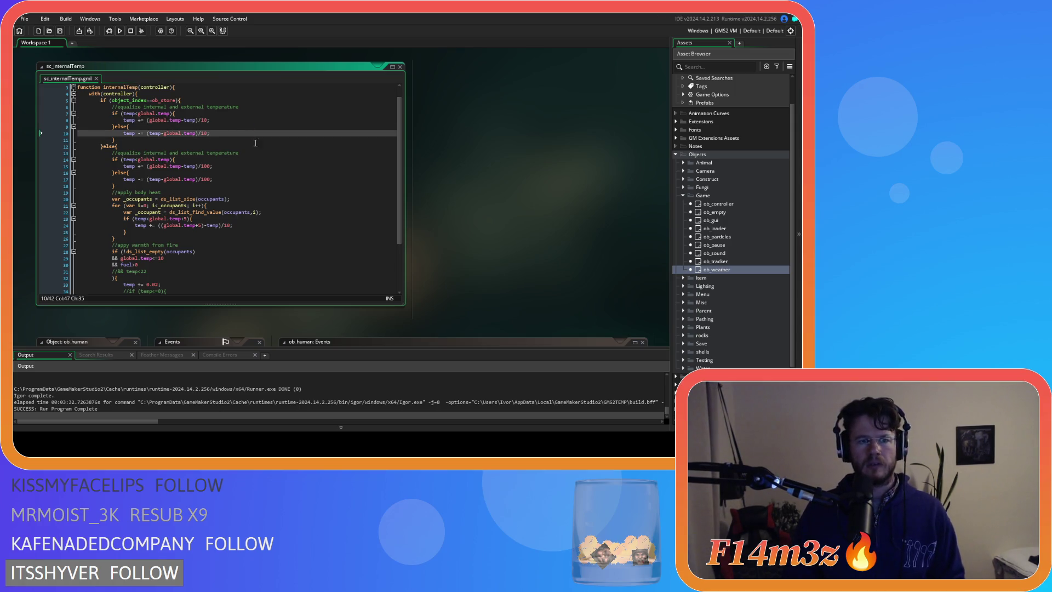
- Change the /100 divisors on lines 15 and 17 to /10 and save again
left_click(258, 227)
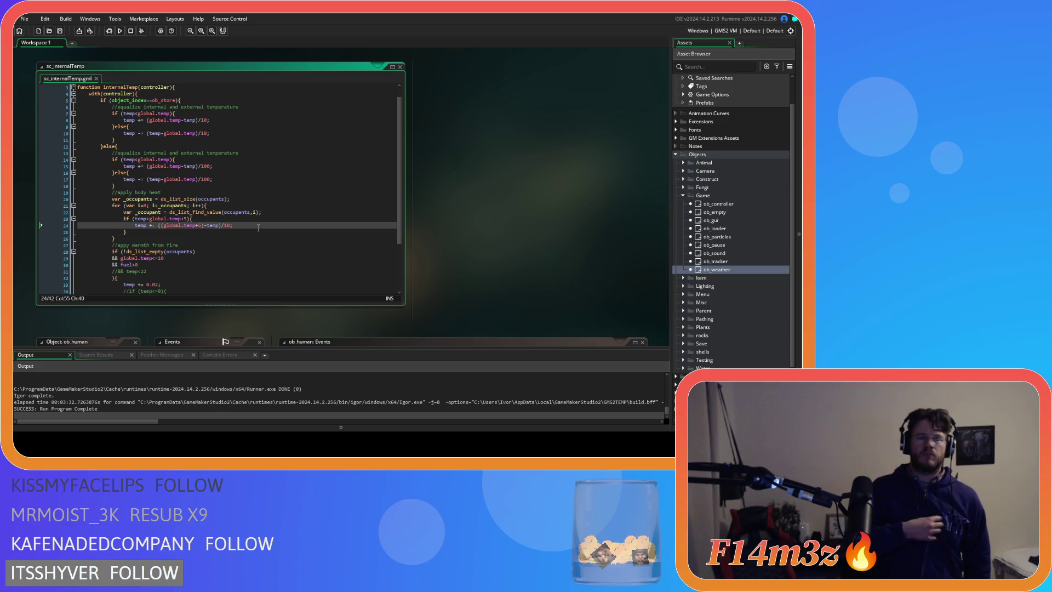
left_click(210, 167)
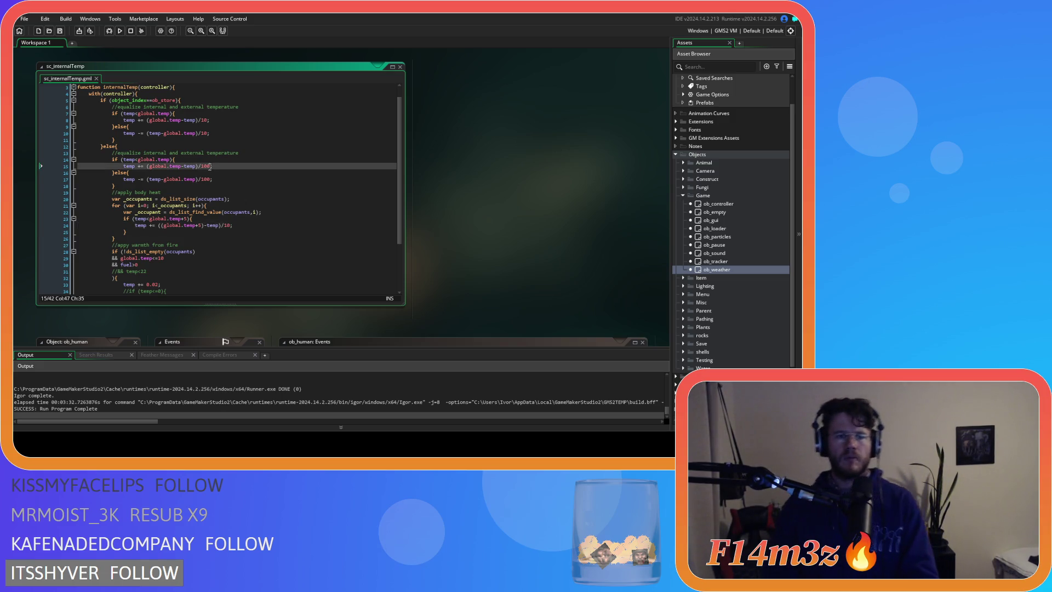
key("BackSpace")
key("Down")
key("Down")
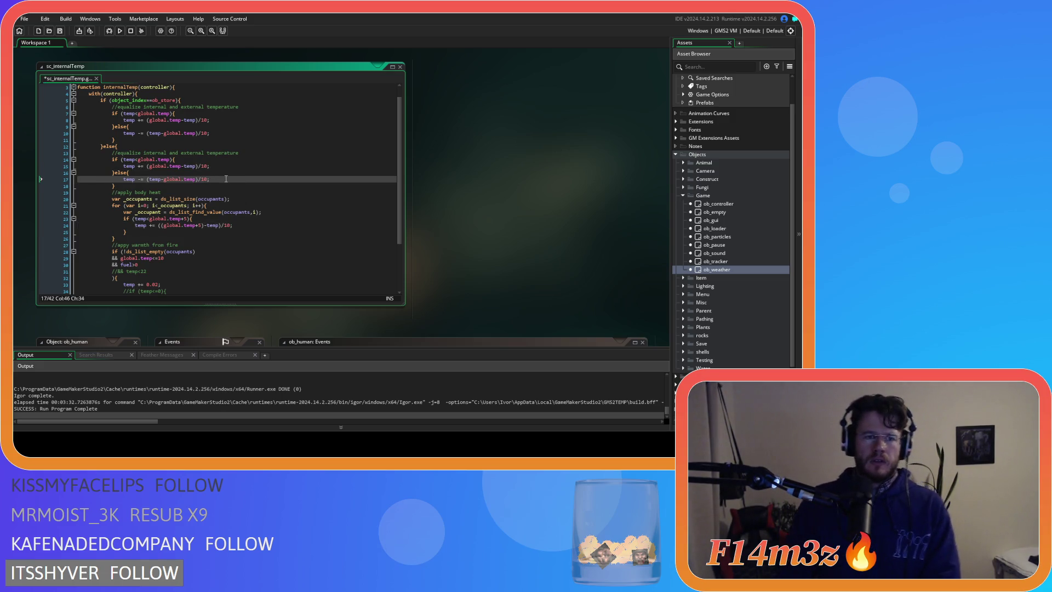
key("ctrl+s")
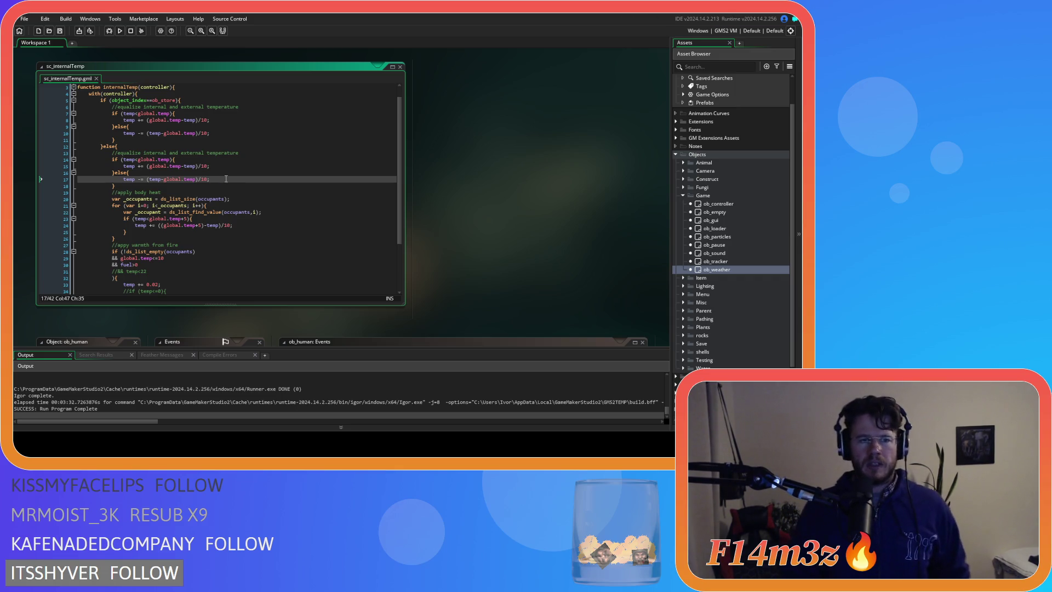
- Build and run the game with F5 to test the new divisors
left_click(242, 224)
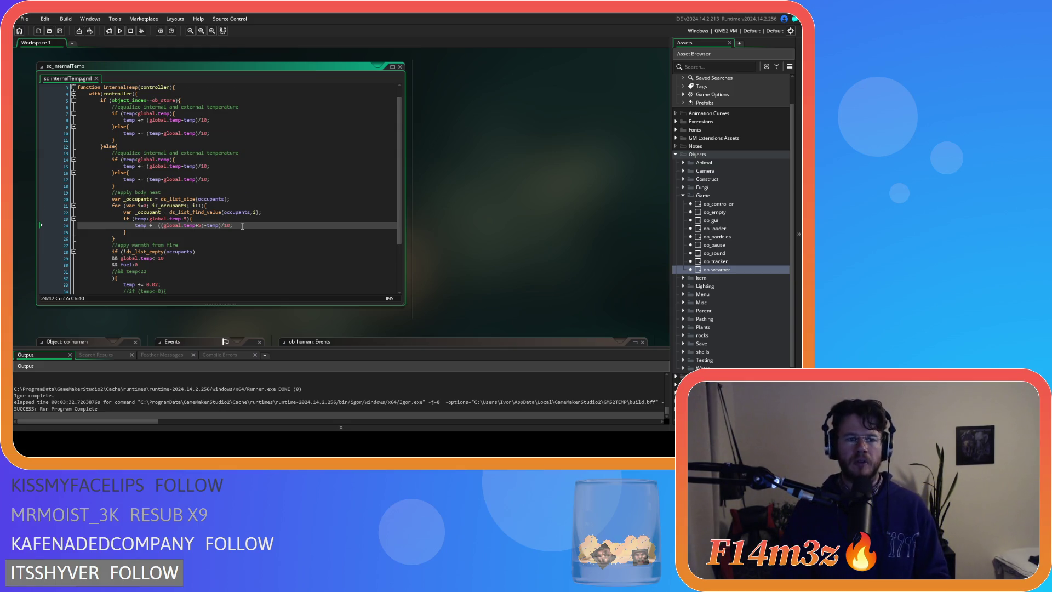
scroll(242, 225, "down", 1)
key("F5")
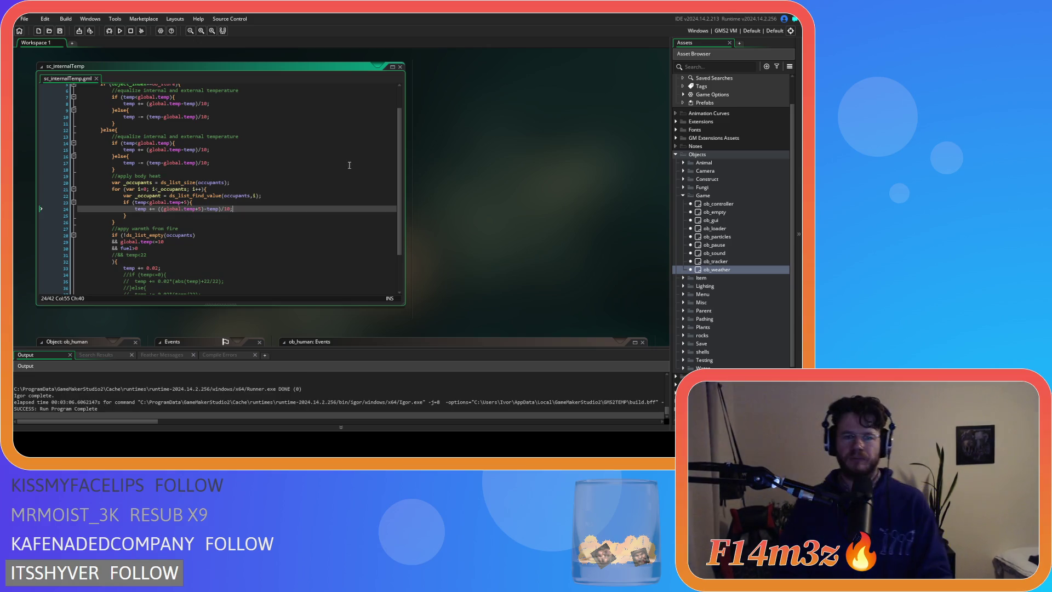
left_click(323, 189)
scroll(293, 224, "down", 3)
left_click(182, 218)
type("1")
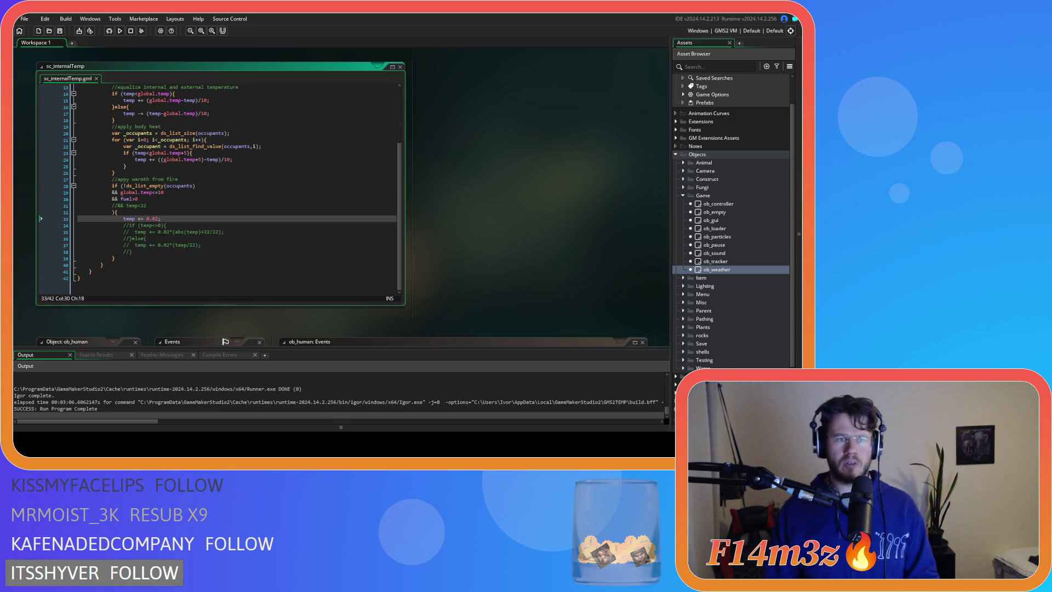
- Copy the body-heat if block into the fire-warmth block, commenting out the flat temp += 0.02
left_click_drag(123, 153, 126, 166)
key("BackSpace")
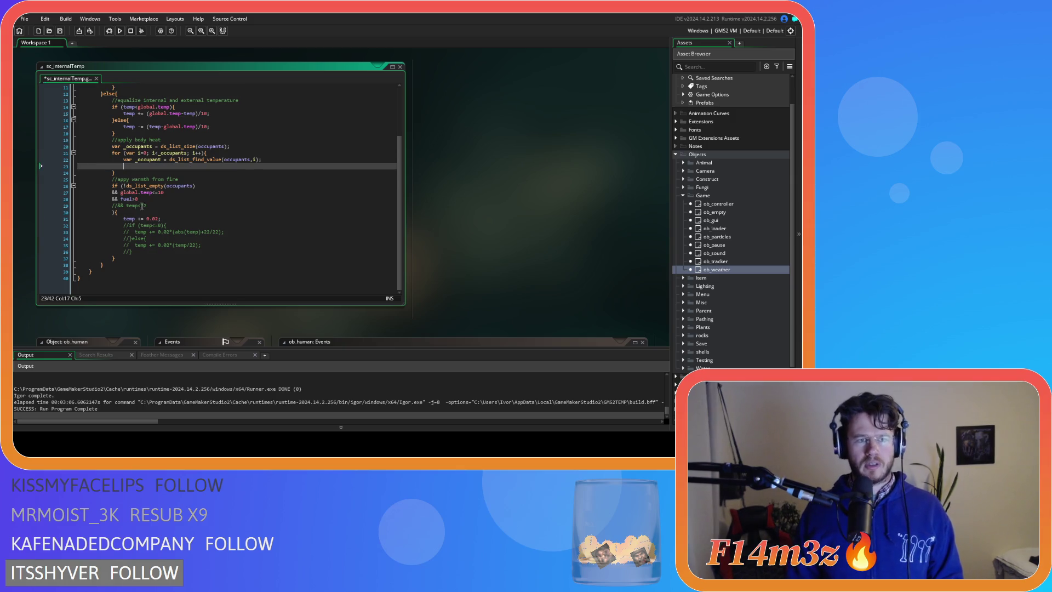
key("ctrl+z")
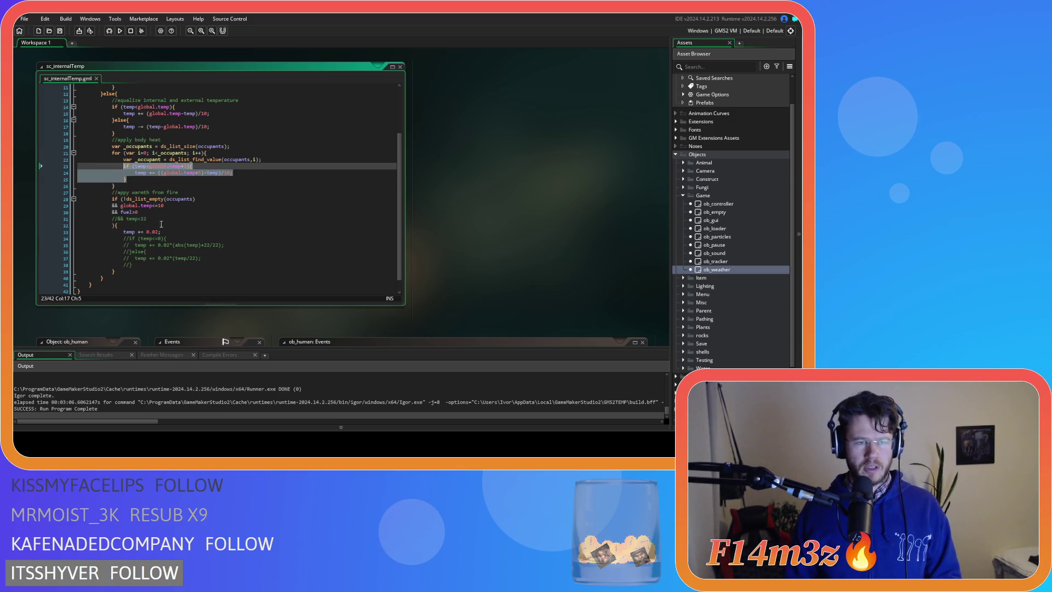
left_click(169, 232)
key("ctrl+k")
left_click(131, 231)
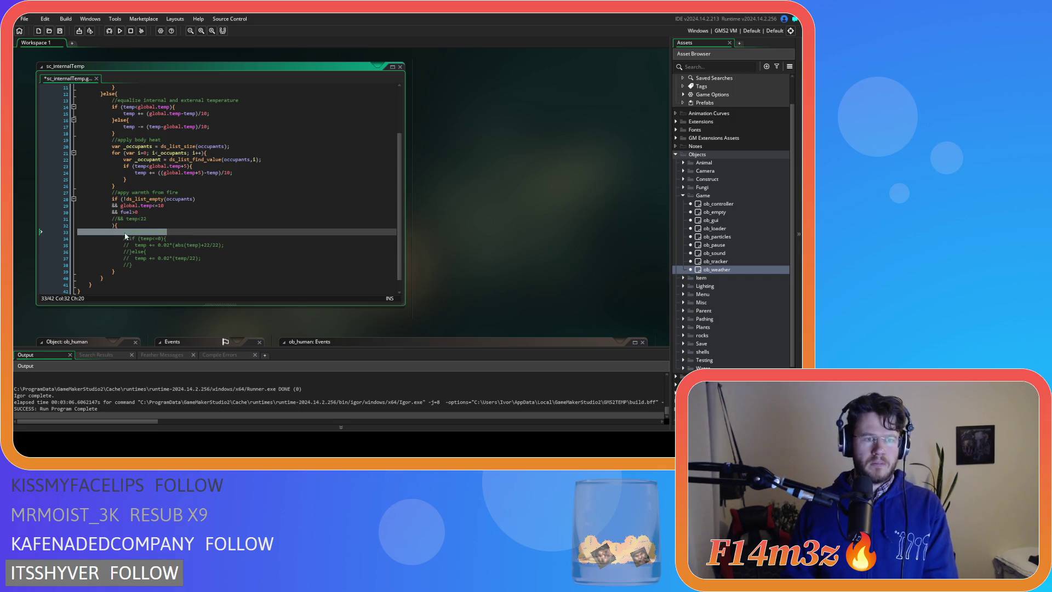
key("Return")
key("Up")
key("ctrl+v")
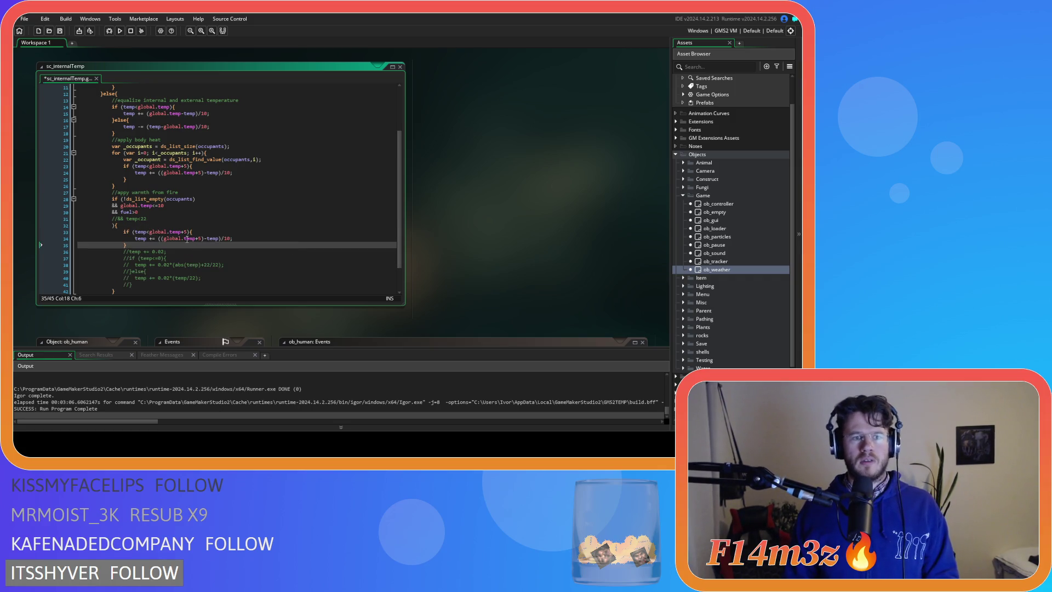
- Change the pasted condition on line 33 to temp<global.temp+20 and save the script
left_click(185, 232)
key("Right")
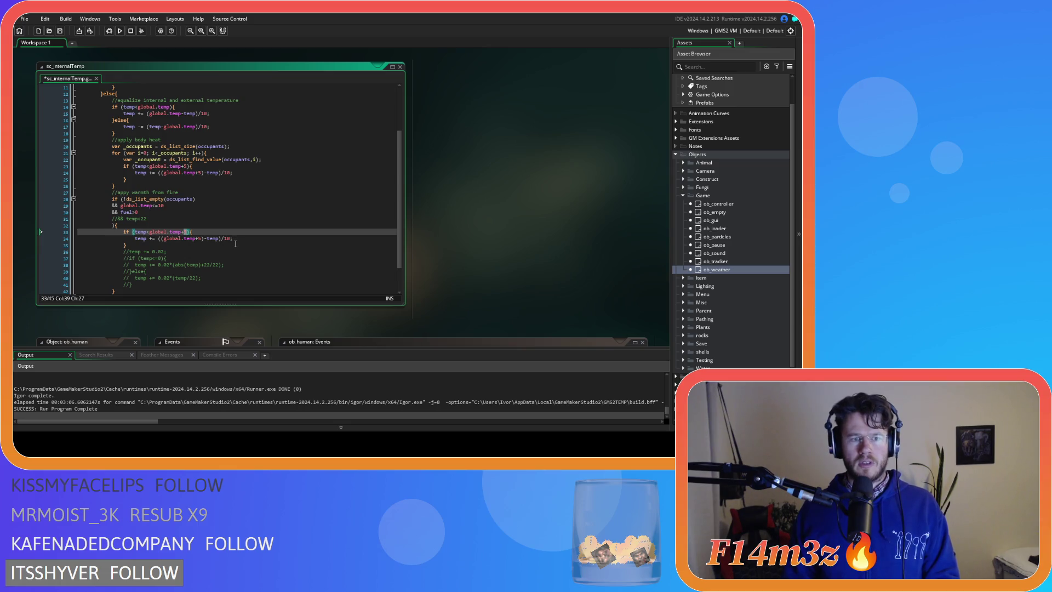
key("BackSpace")
type("20")
left_click(242, 245)
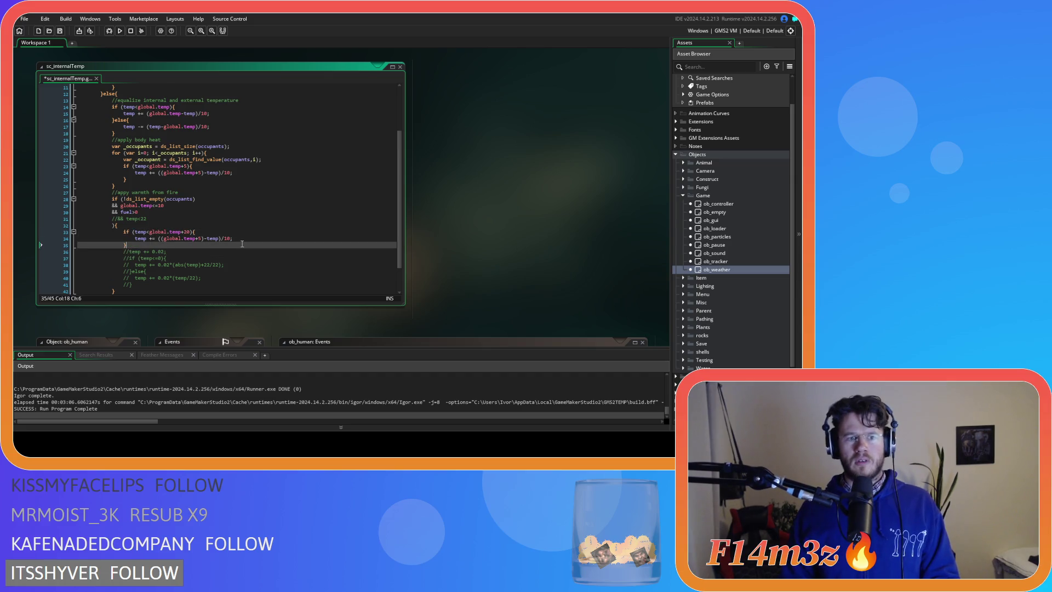
key("ctrl+s")
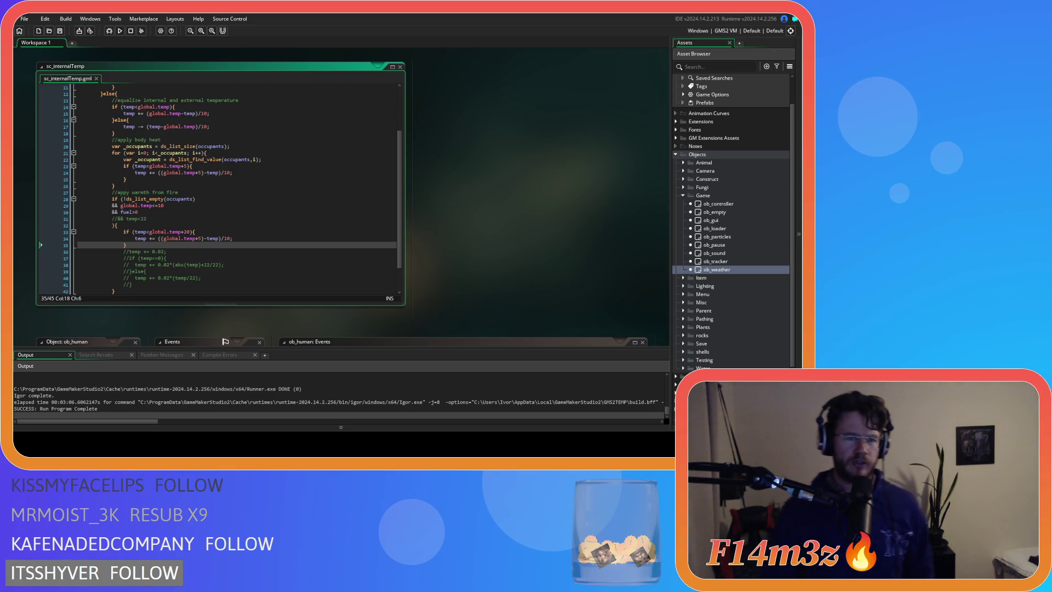
left_click(235, 238)
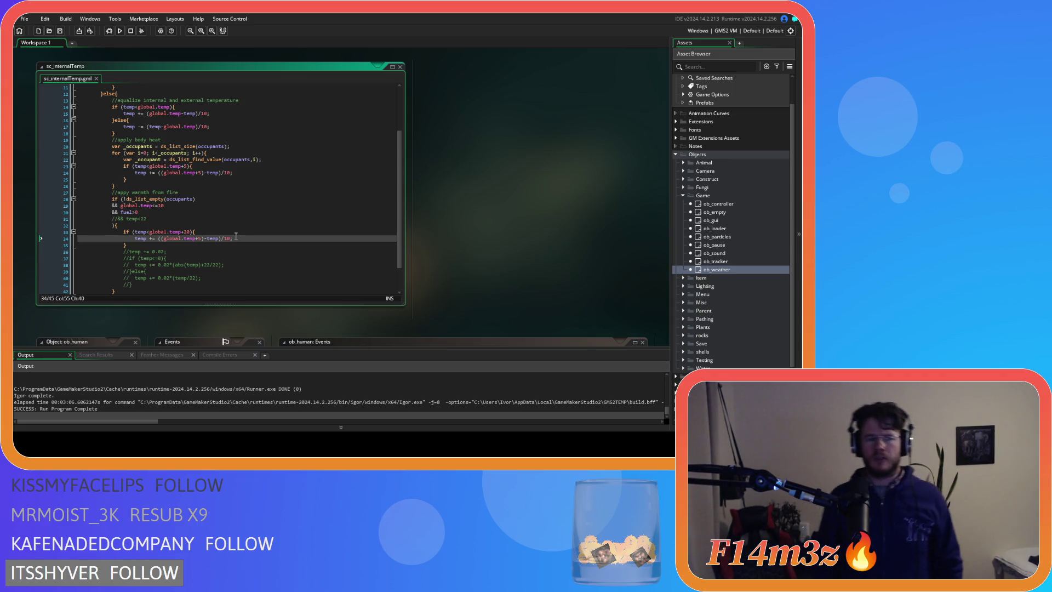
left_click_drag(78, 232, 129, 245)
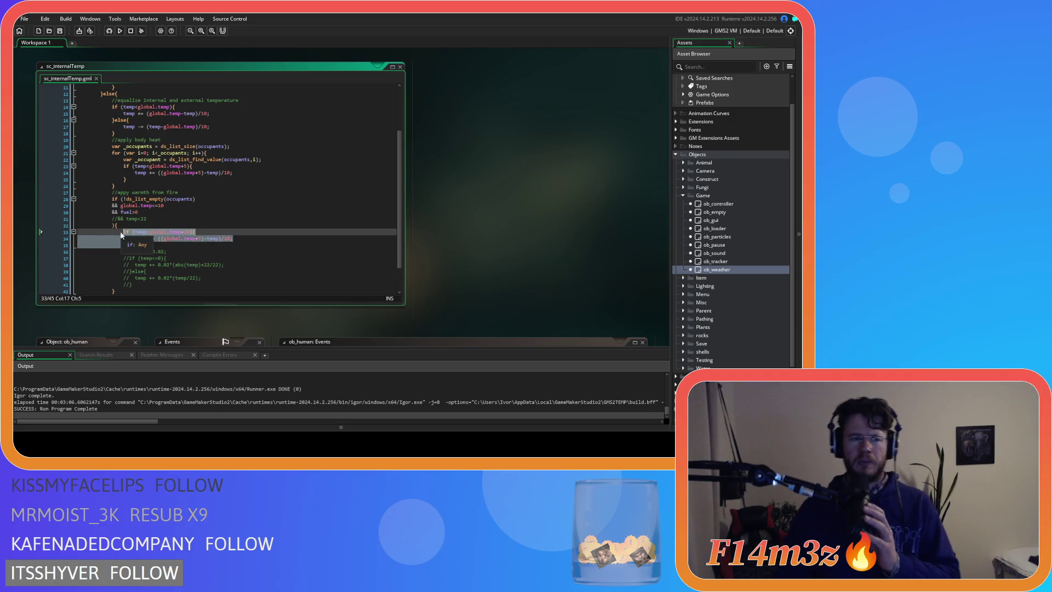
- Comment out and delete the nested if block on lines 33–35, uncomment temp += 0.02, and save
key("ctrl+k")
left_click(183, 252)
key("ctrl+shift+k")
left_click_drag(158, 252, 29, 229)
key("Delete")
left_click(196, 232)
key("ctrl+s")
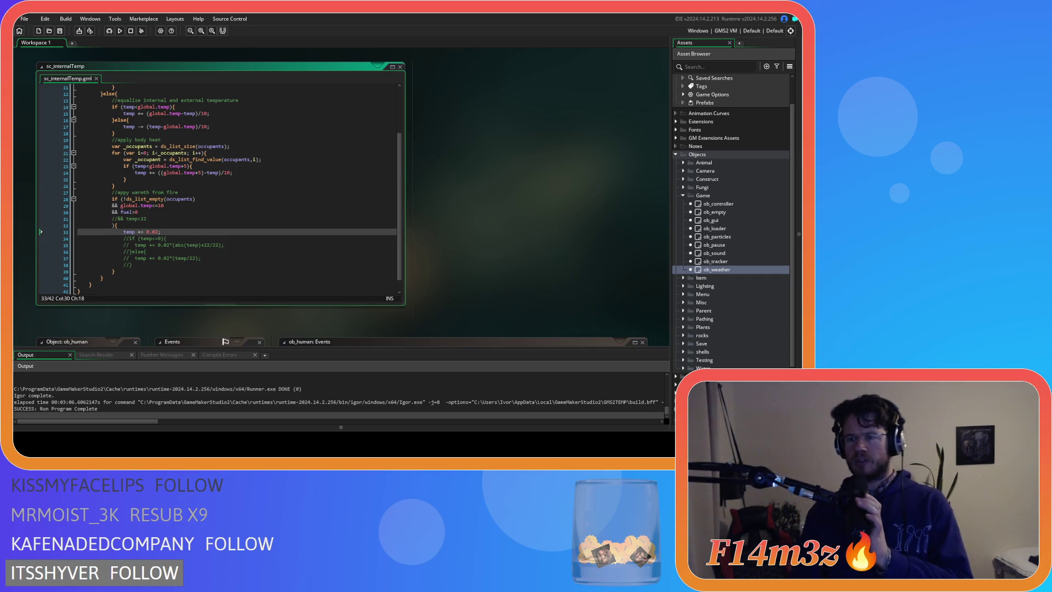
scroll(731, 225, "down", 2)
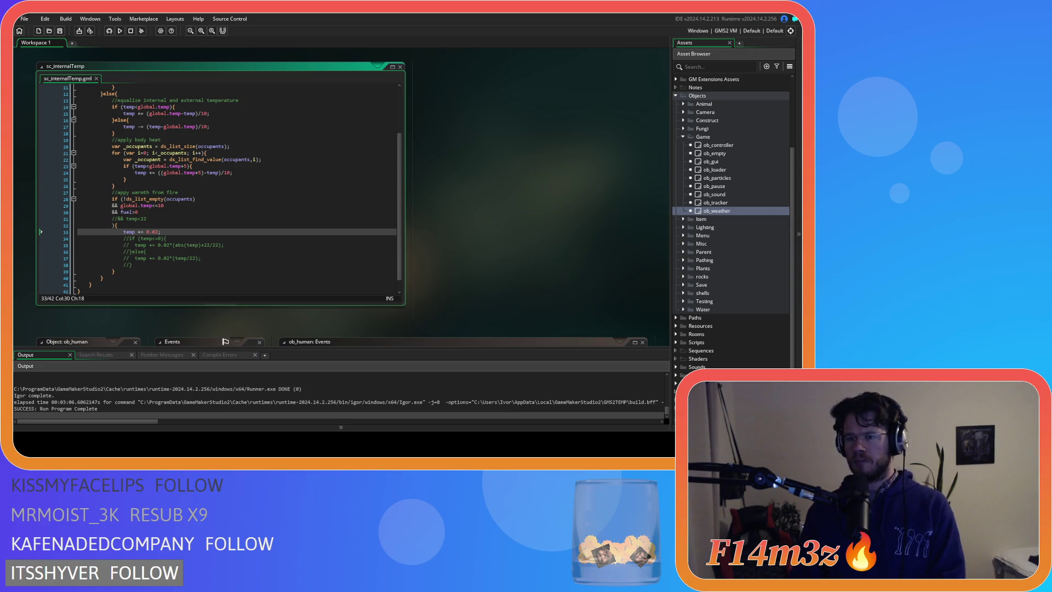
- Review ob_weather's Create and Step event code, including the Polar season irandom_range temperatures, then close it
double_click(717, 210)
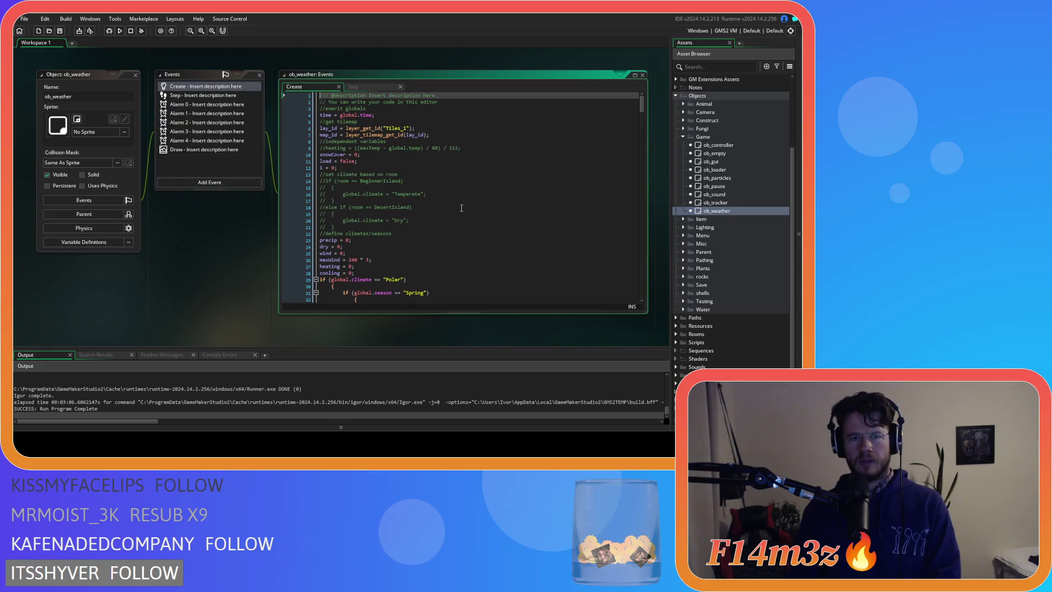
scroll(425, 199, "down", 5)
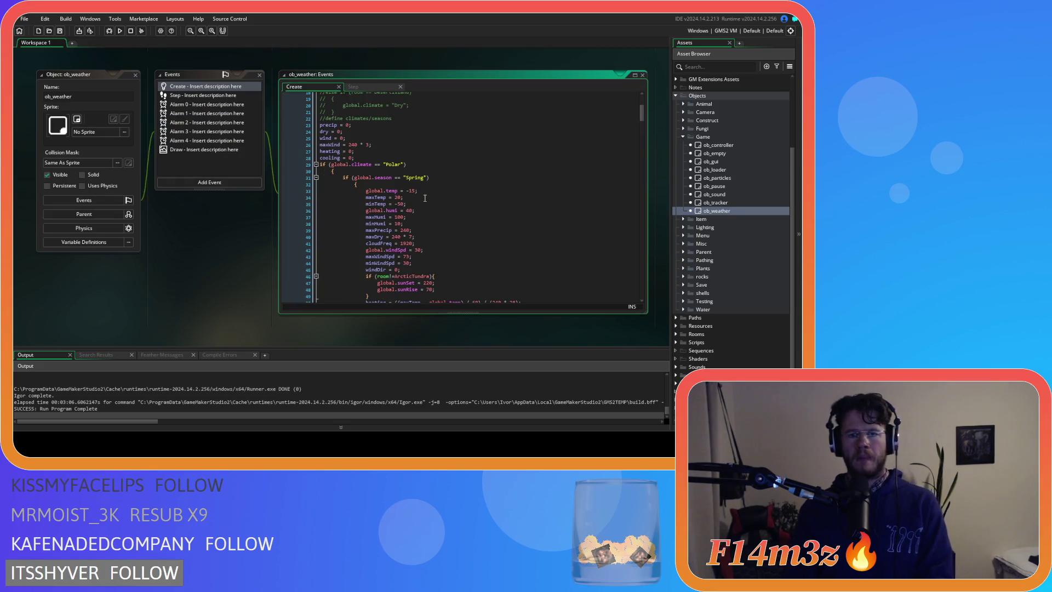
scroll(498, 171, "down", 20)
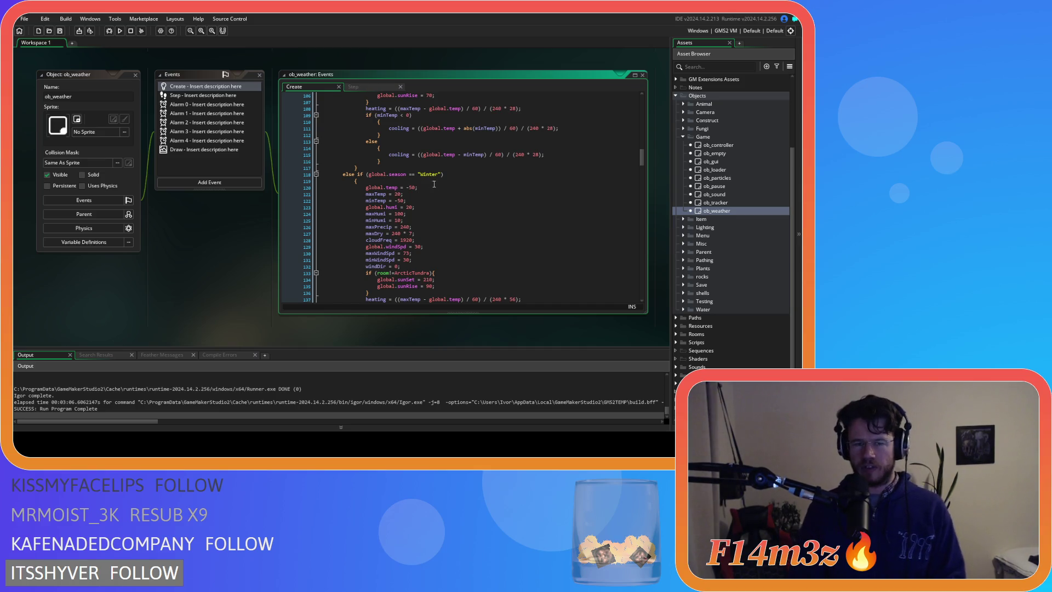
scroll(436, 184, "up", 17)
scroll(442, 194, "up", 18)
left_click(225, 96)
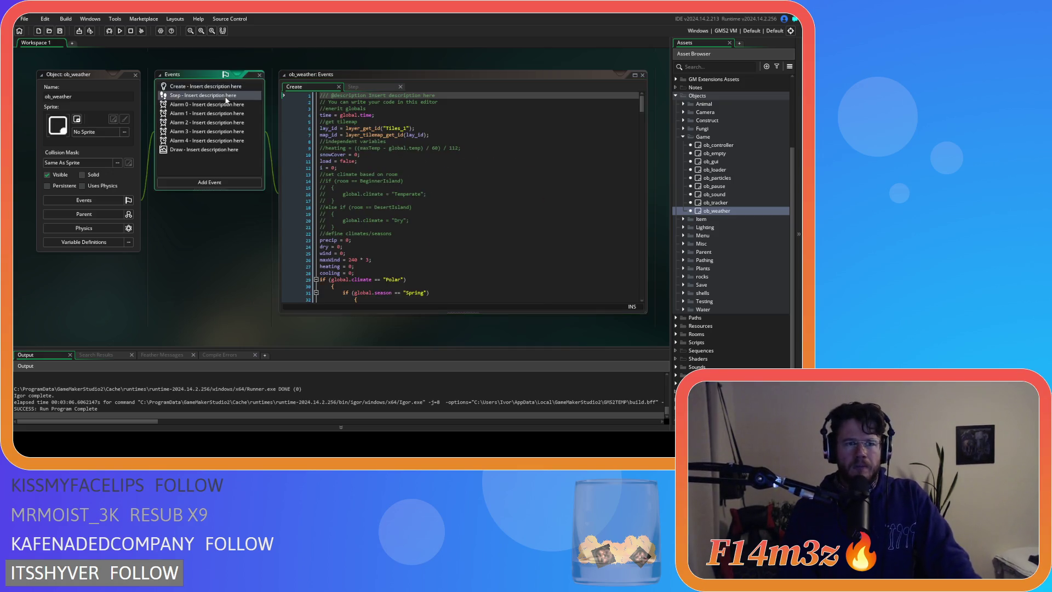
scroll(432, 161, "down", 20)
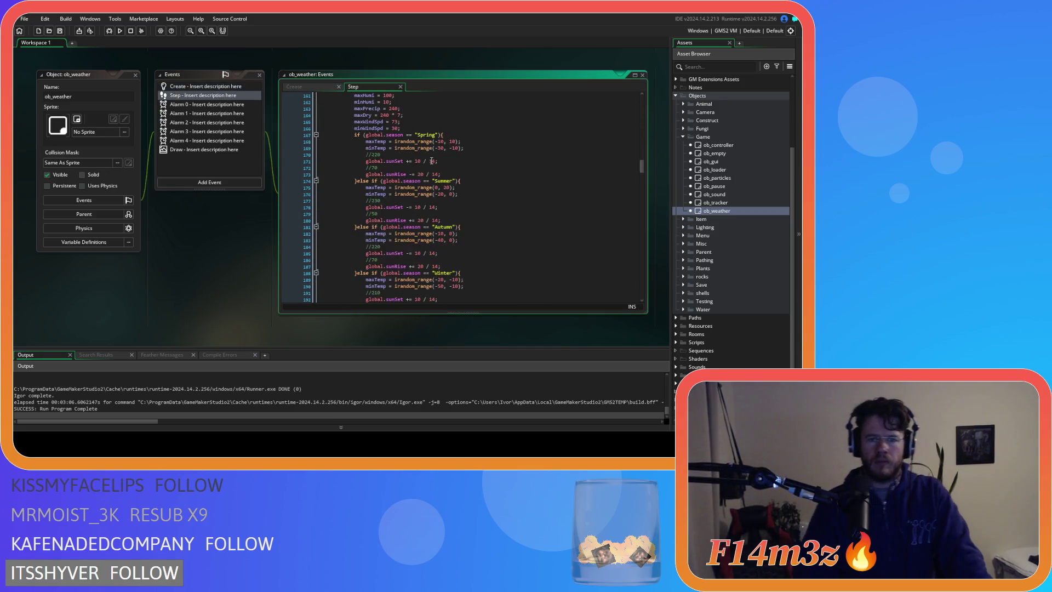
scroll(430, 159, "up", 4)
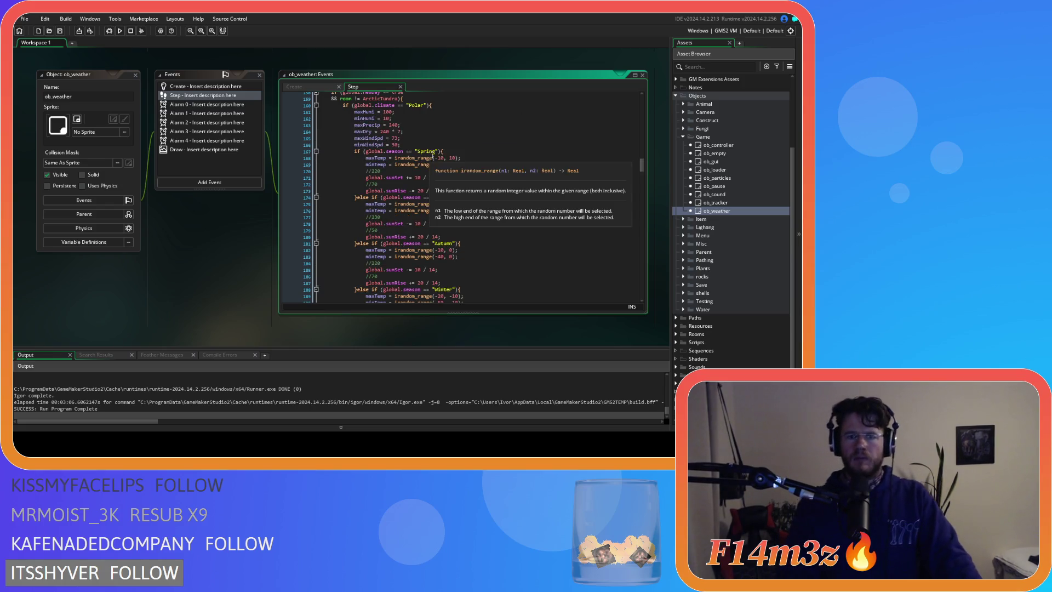
scroll(491, 160, "down", 4)
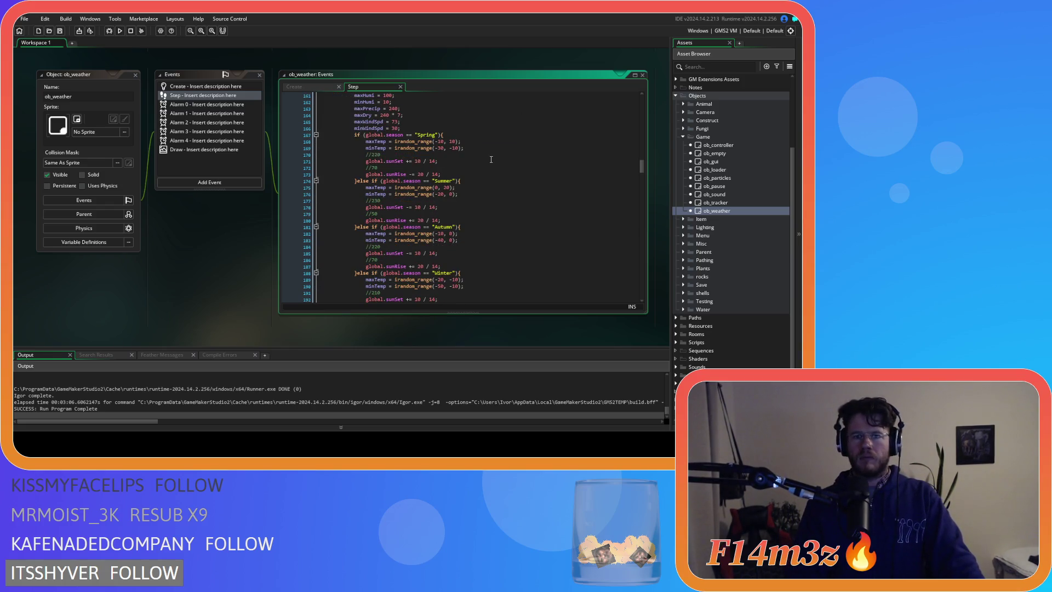
scroll(491, 160, "down", 1)
scroll(491, 159, "down", 1)
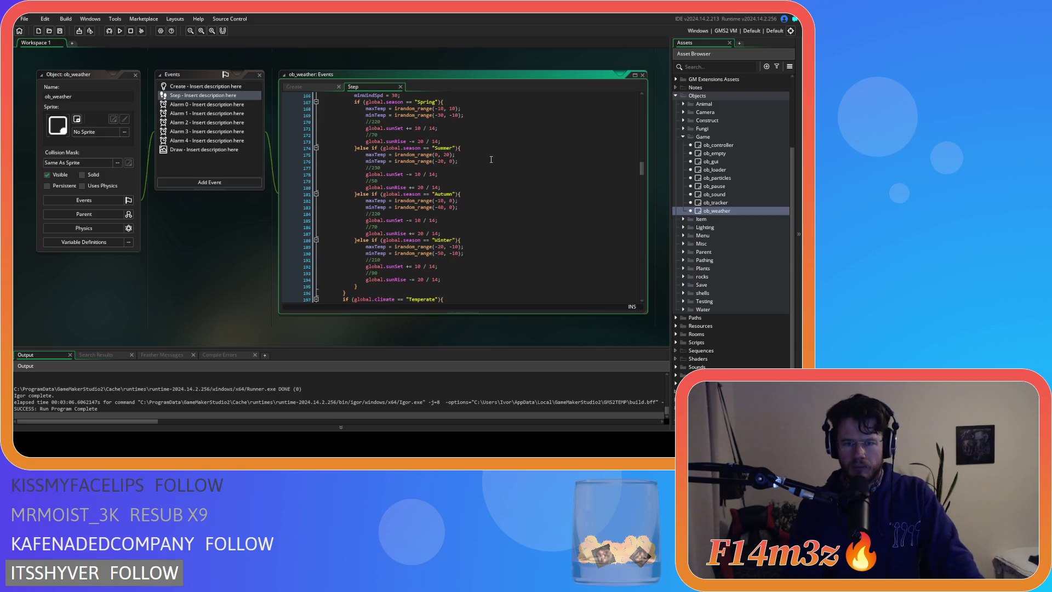
left_click(136, 75)
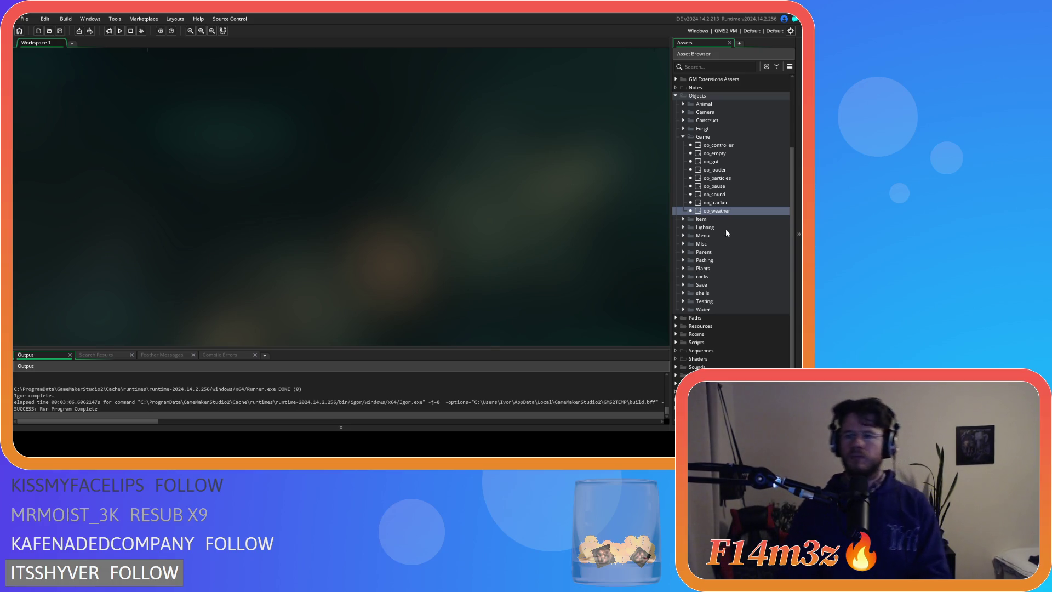
- Scroll back to the ob_human editors and sc_internalTemp, placing the caret at line 31
scroll(726, 235, "up", 1)
scroll(568, 199, "up", 5)
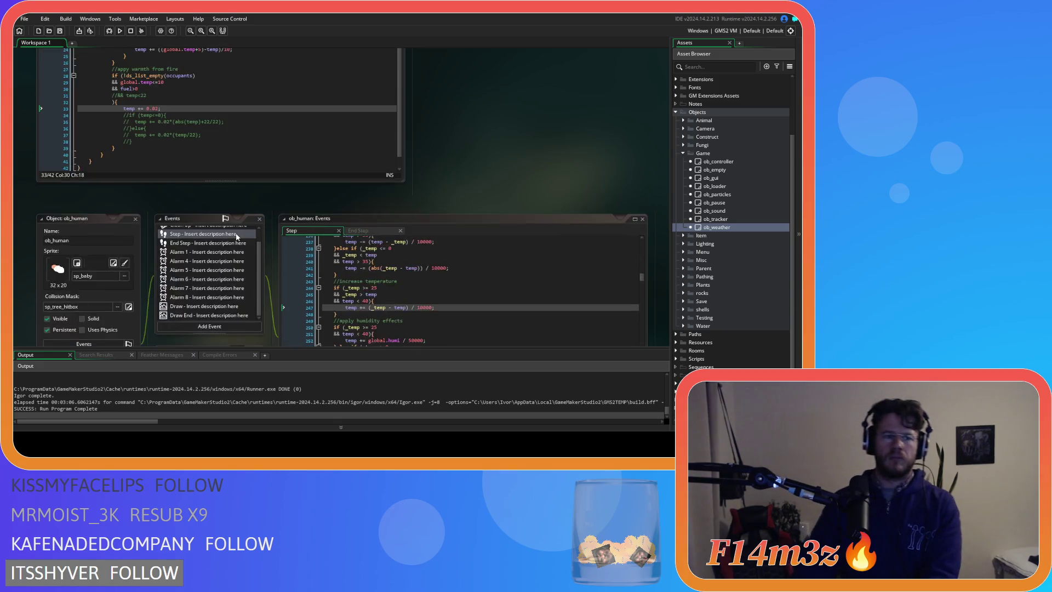
scroll(238, 236, "up", 3)
left_click(242, 238)
- Comment out the fuel>0 line of the fire-warmth condition and run the game with F5
left_click(229, 234)
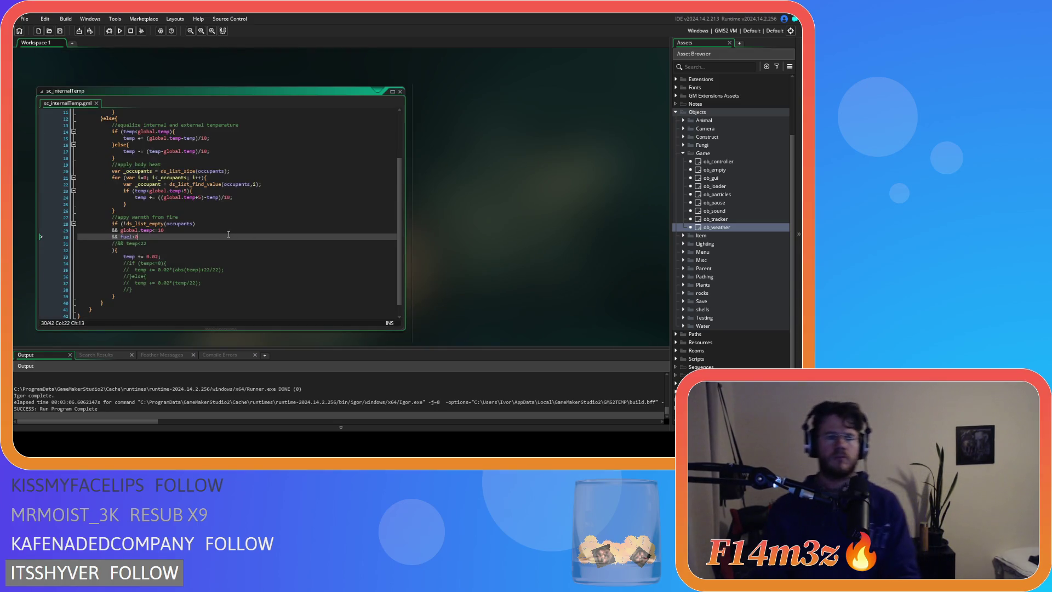
key("ctrl+k")
key("F5")
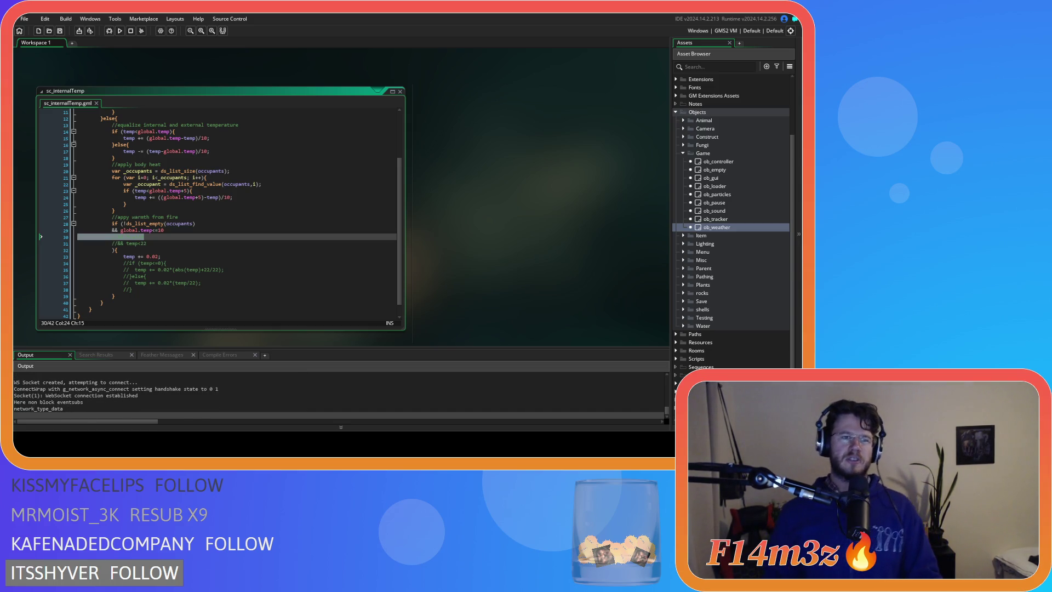
left_click(180, 177)
- Toggle the comment on the fuel>0 condition line with Ctrl+K and rebuild and run the game
left_click(192, 270)
left_click(210, 249)
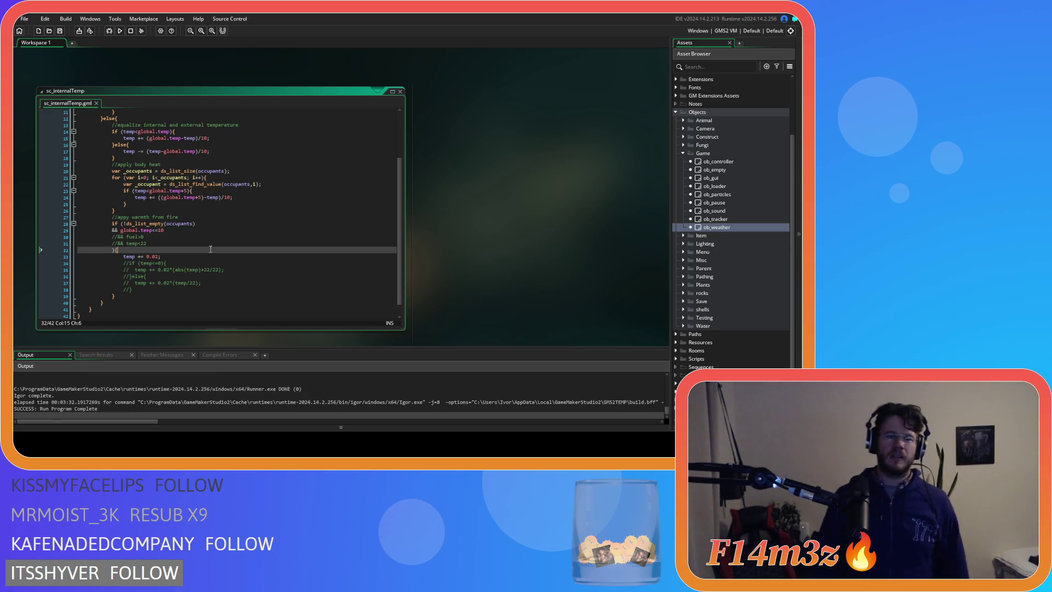
left_click(168, 236)
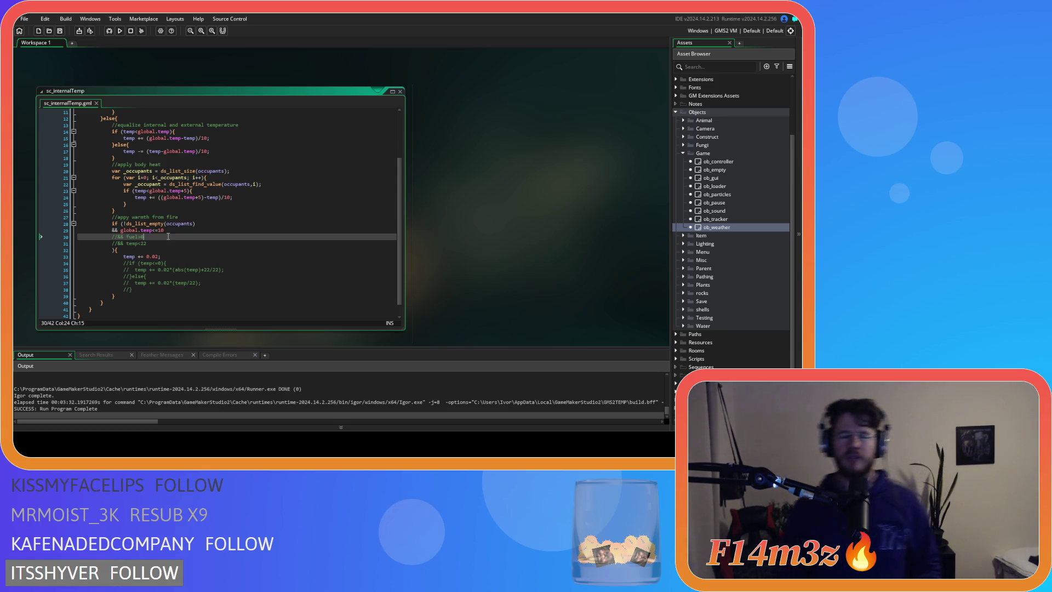
key("ctrl+k")
key("F5")
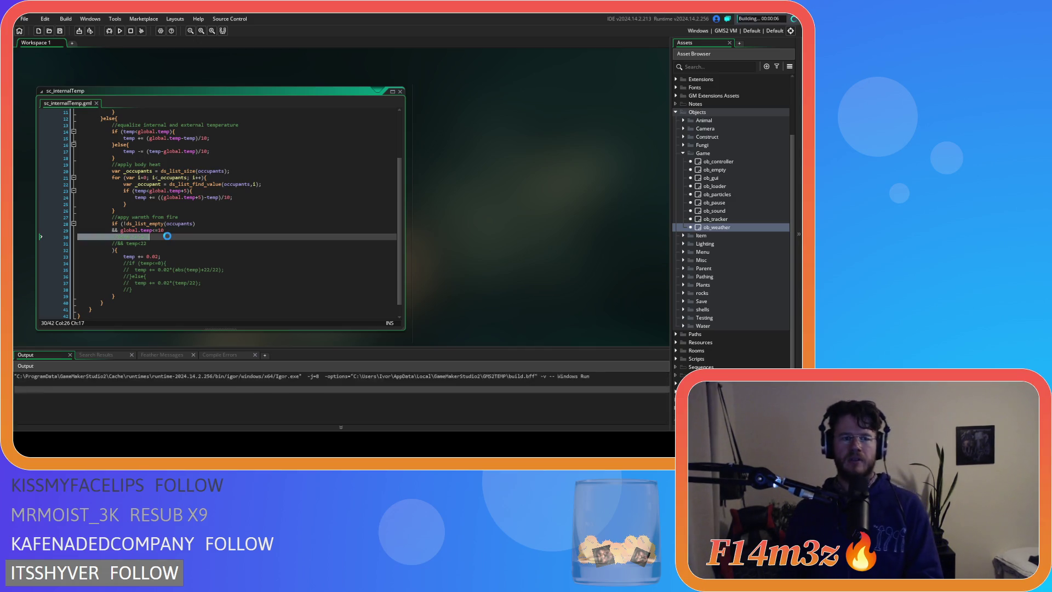
- Uncomment the fuel>0 condition line on line 30 and rebuild the game with F5
left_click(157, 240)
key("ctrl+shift+k")
key("F5")
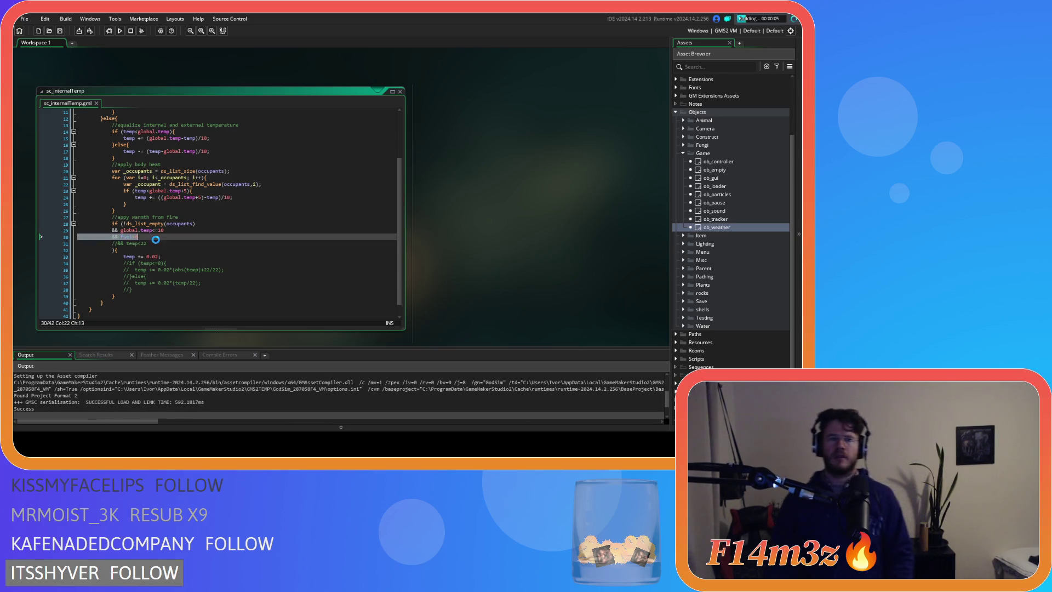
key("F5")
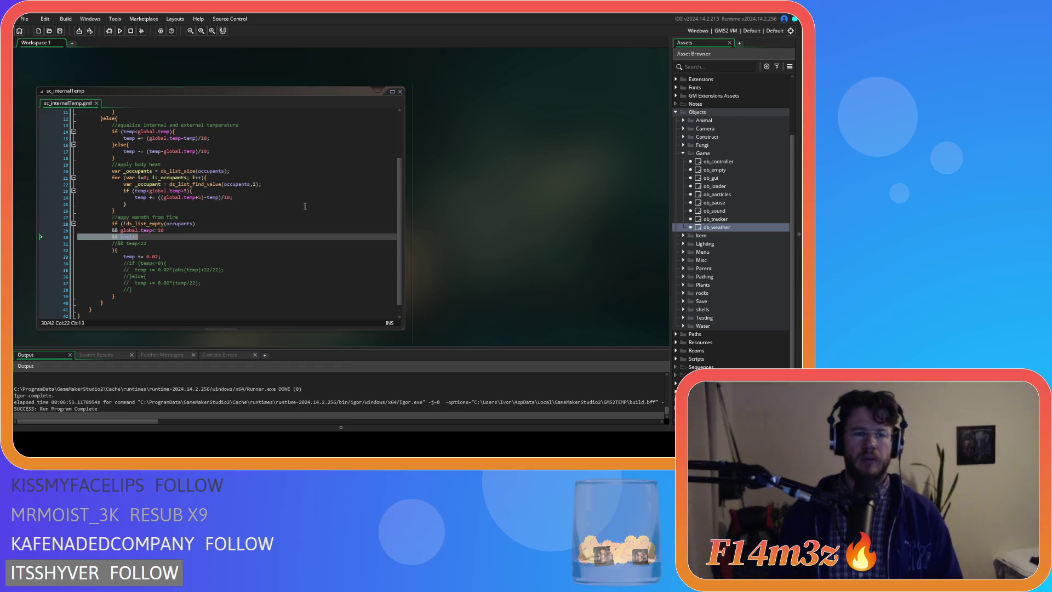
- Change line 23's body-heat threshold to global.temp+10, save, and scroll to ob_human's Step code
left_click(185, 192)
left_click(185, 191)
type("10")
key("Delete")
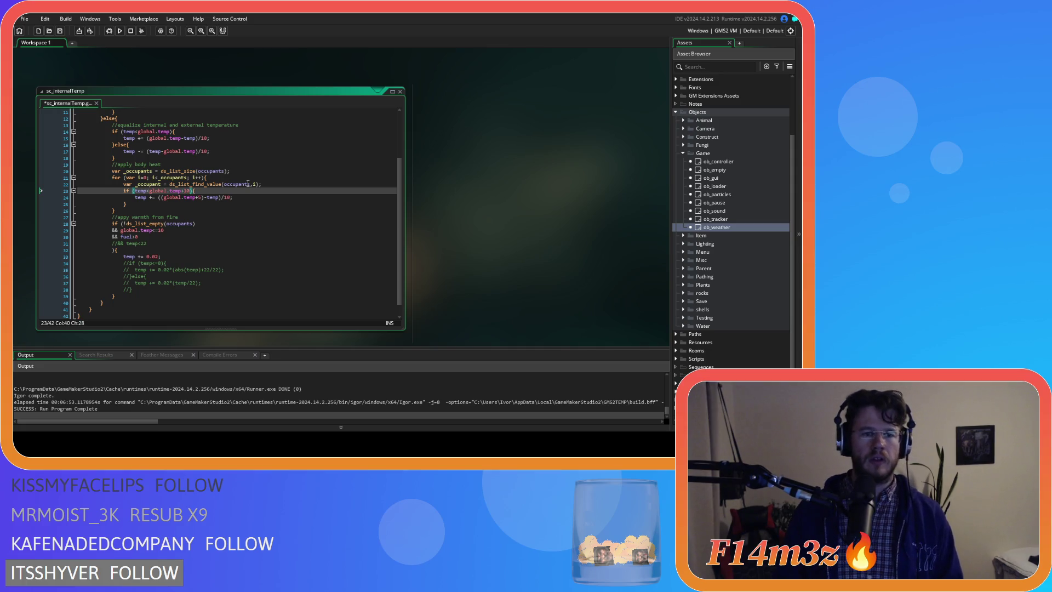
left_click(202, 198)
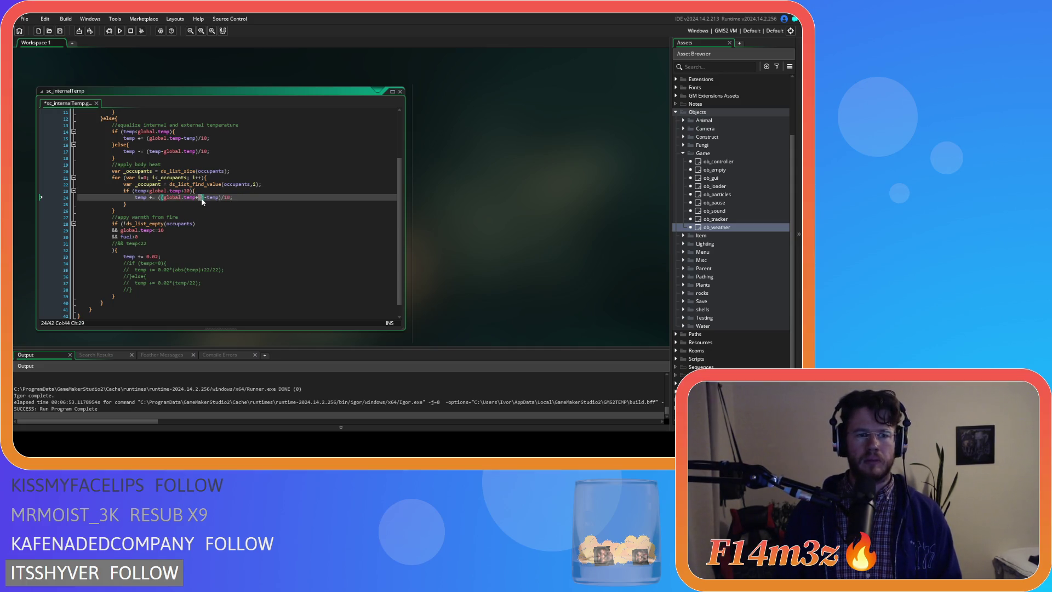
type("10")
key("ctrl+s")
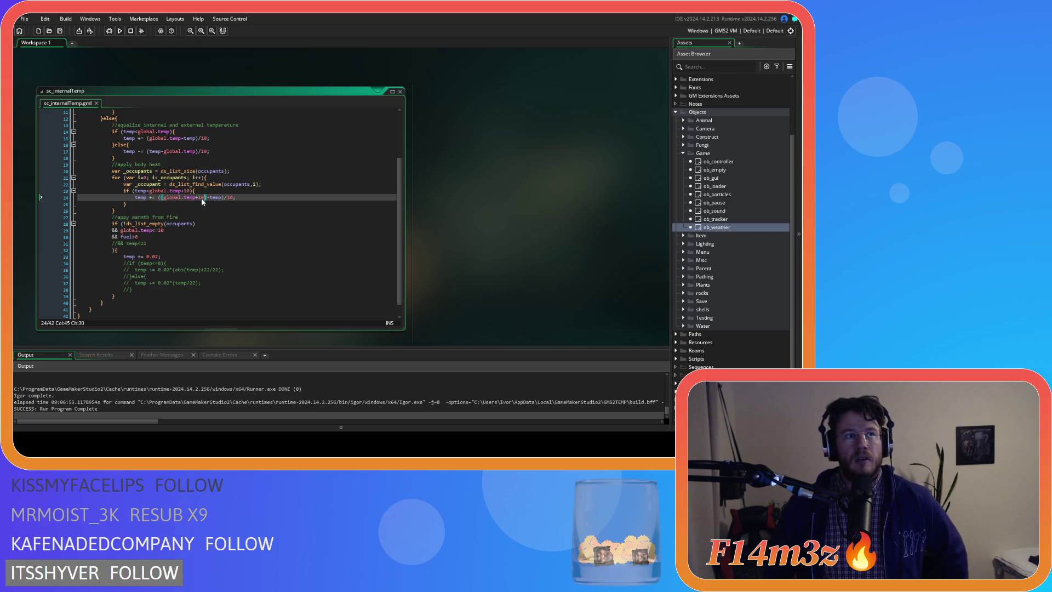
scroll(202, 198, "up", 4)
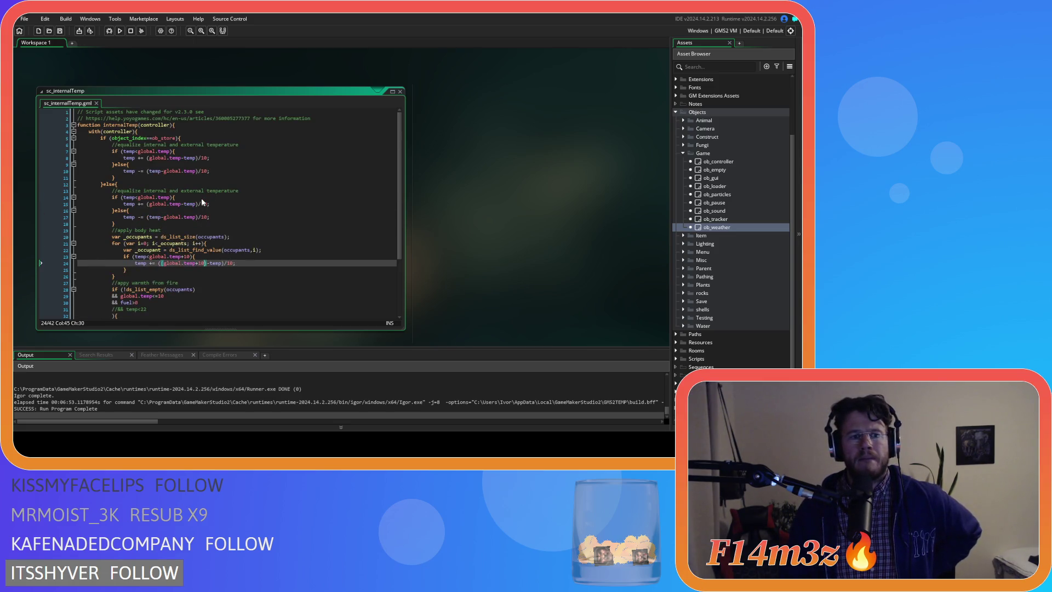
scroll(202, 199, "up", 3)
scroll(504, 249, "down", 6)
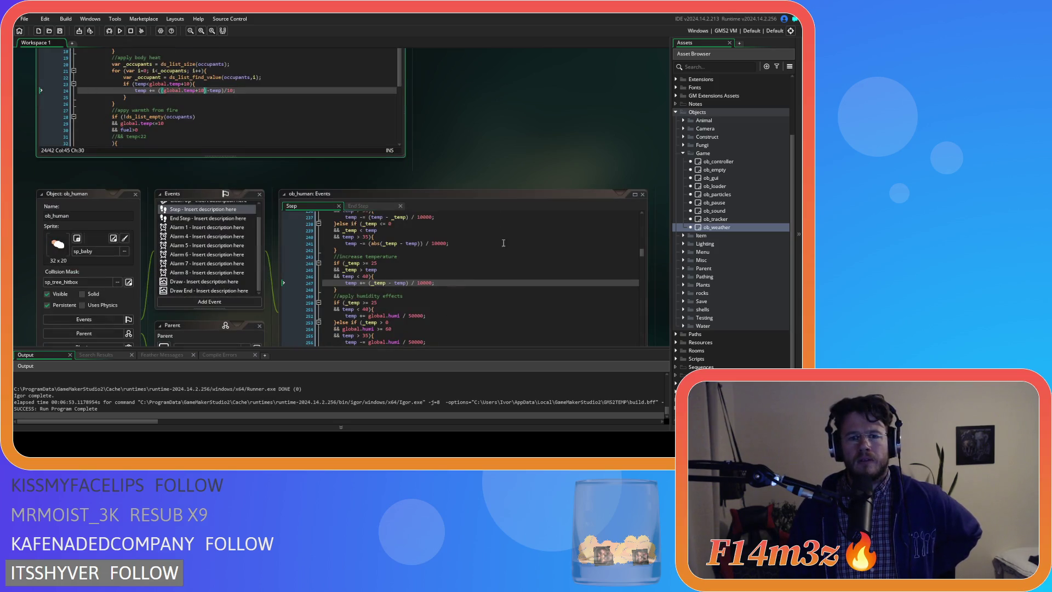
- Enter 25 after the '<' on line 233 so the decrease-temperature check reads _temp < 25
scroll(505, 249, "down", 5)
left_click(454, 182)
scroll(454, 181, "up", 3)
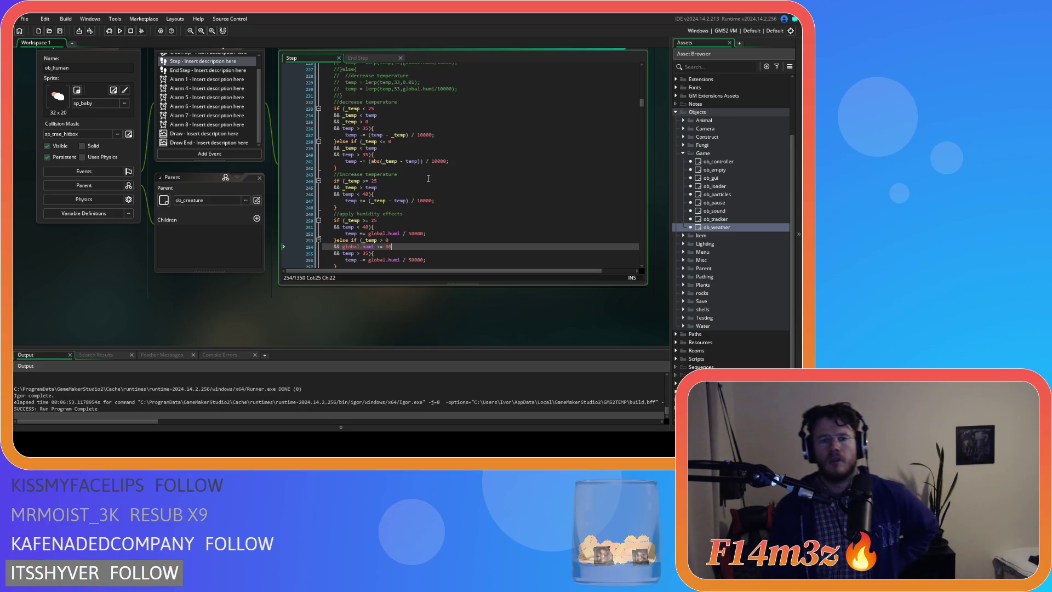
left_click(372, 109)
type("2")
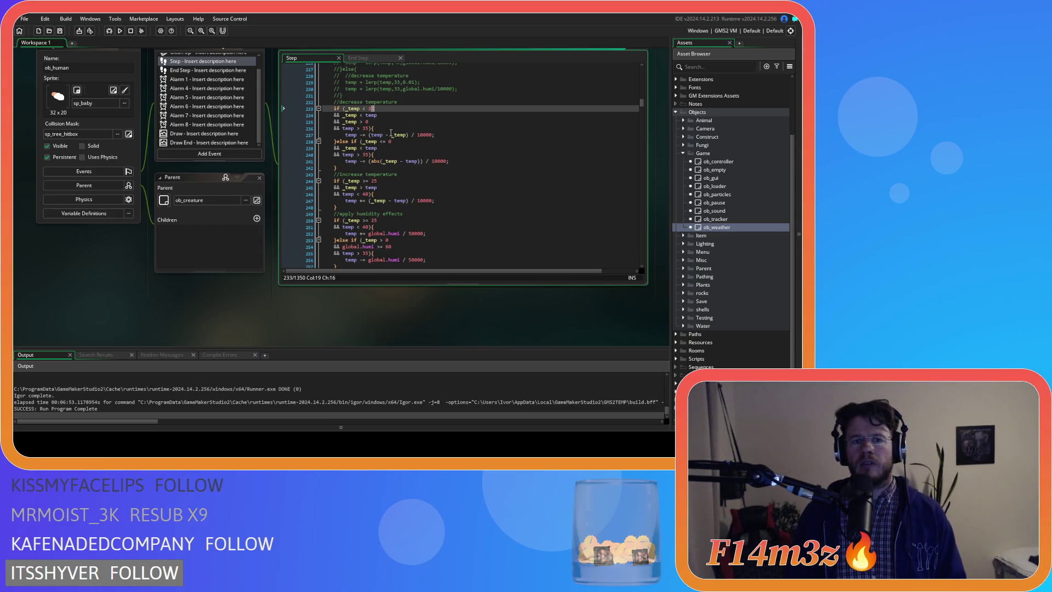
type("5")
left_click(361, 129)
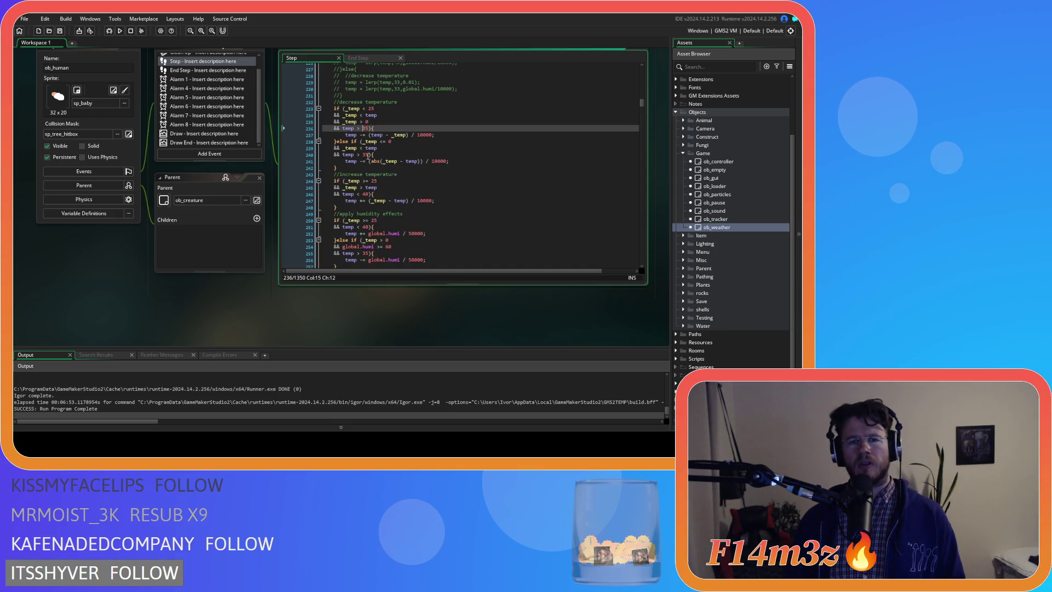
left_click(385, 127)
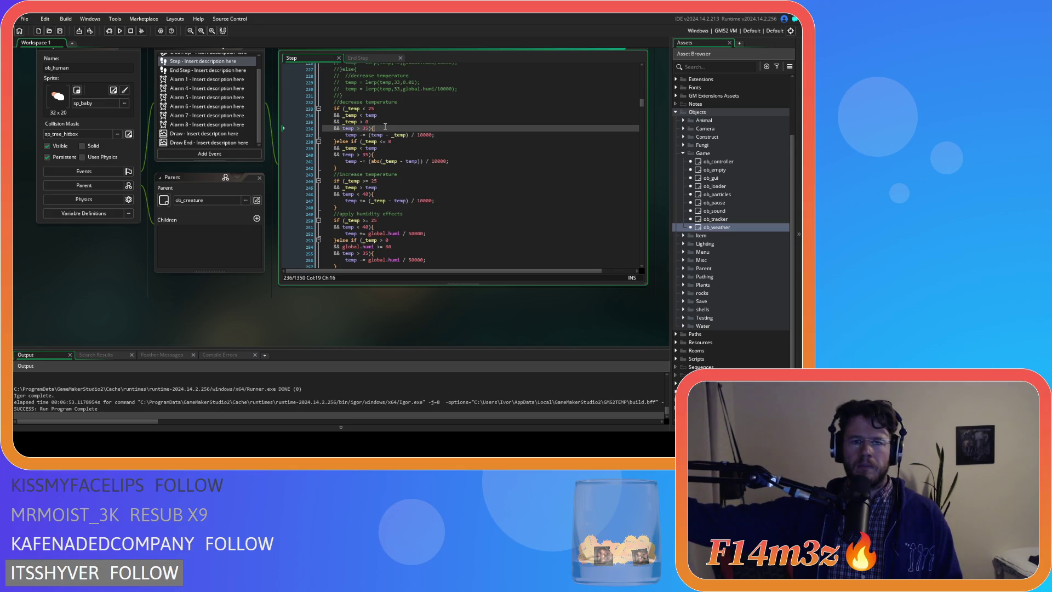
left_click(367, 129)
- Delete both 'temp > 35' conditions from the decrease-temperature check and save
left_click_drag(368, 128, 316, 132)
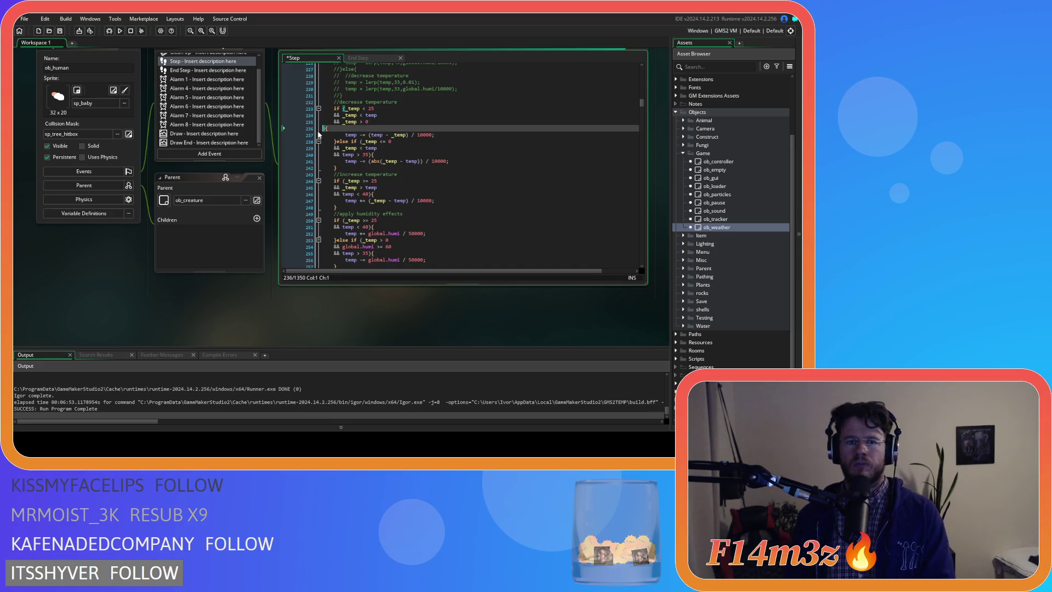
key("BackSpace")
key("BackSpace")
left_click(370, 148)
key("shift+Home")
key("BackSpace")
key("BackSpace")
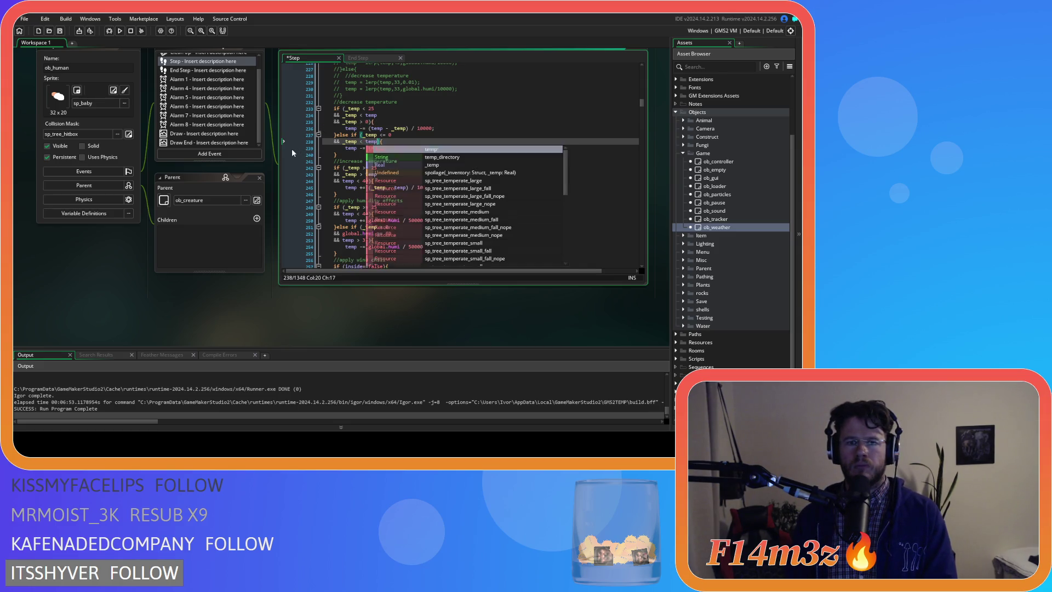
left_click(429, 135)
key("ctrl+s")
- Change the decrease-temperature threshold from _temp < 25 to _temp < 23 and save
left_click(371, 108)
type("3")
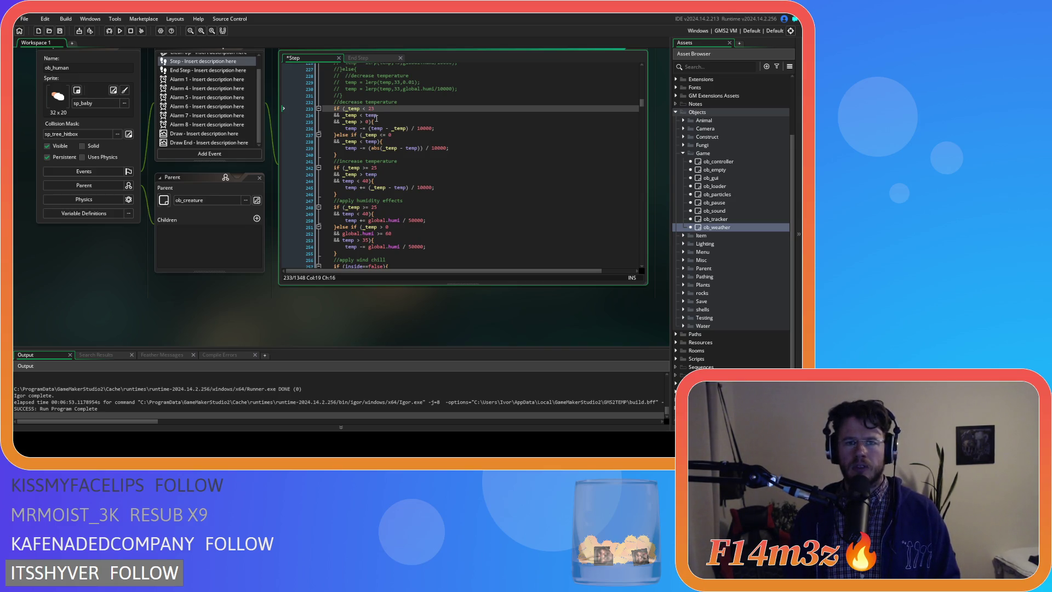
key("ctrl+s")
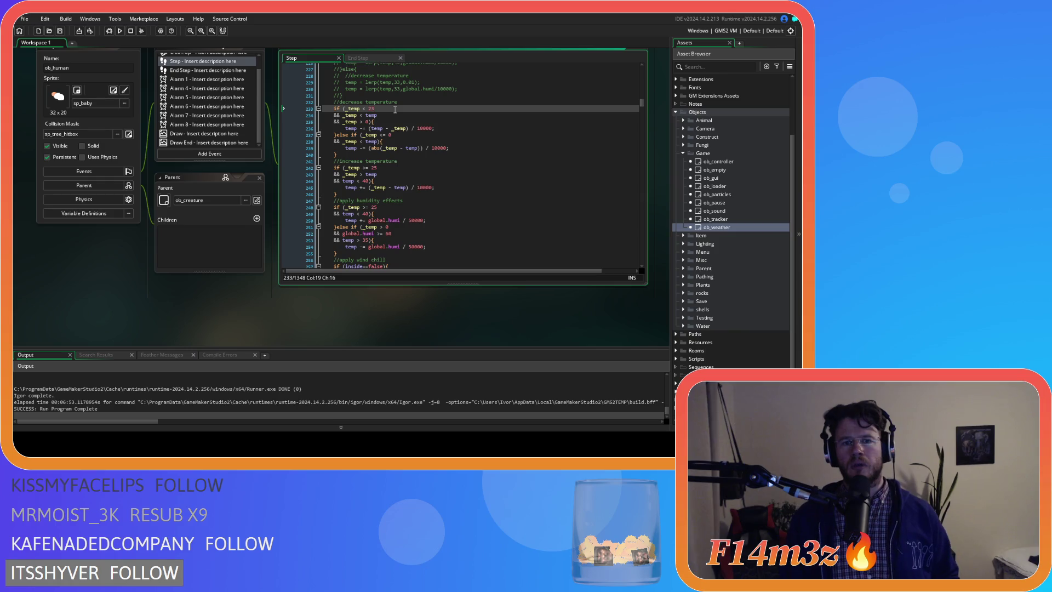
left_click(402, 114)
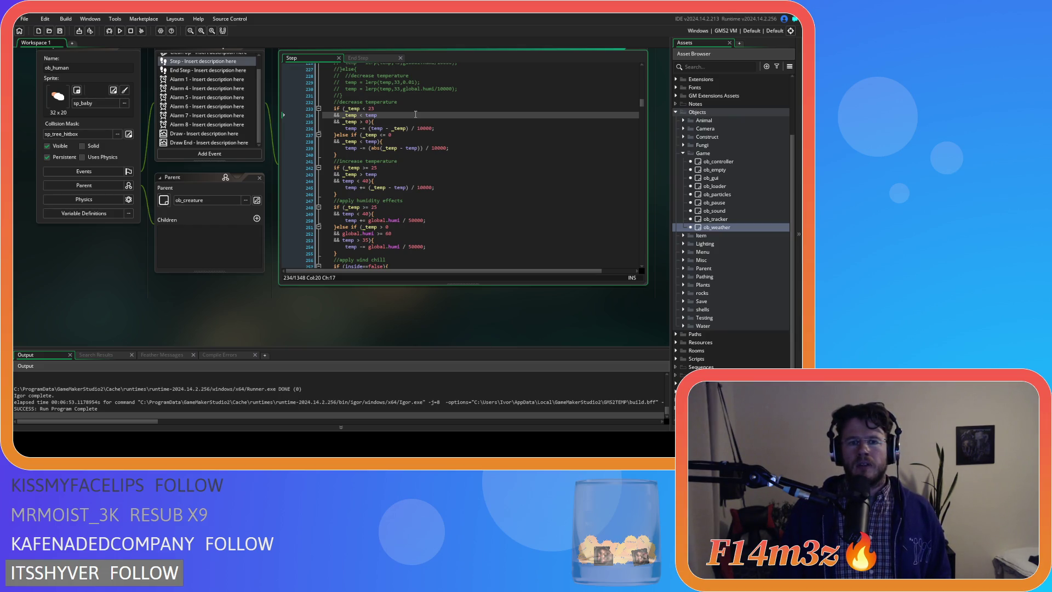
scroll(415, 116, "down", 3)
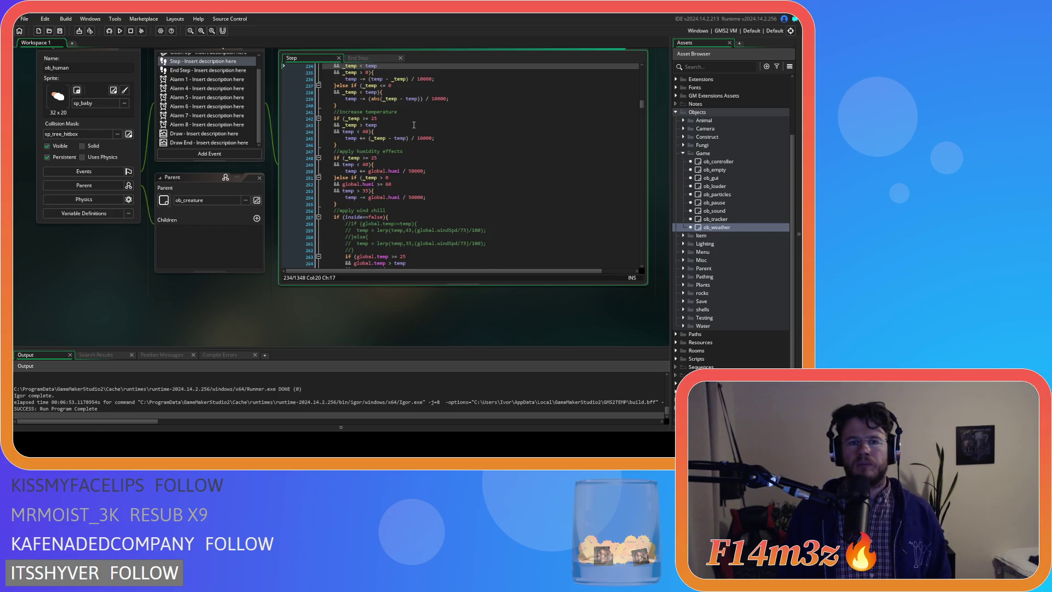
- In the increase-temperature block, lower the 25 threshold to 23, remove the temp < 40 condition, and save
left_click(382, 119)
key("BackSpace")
type("3")
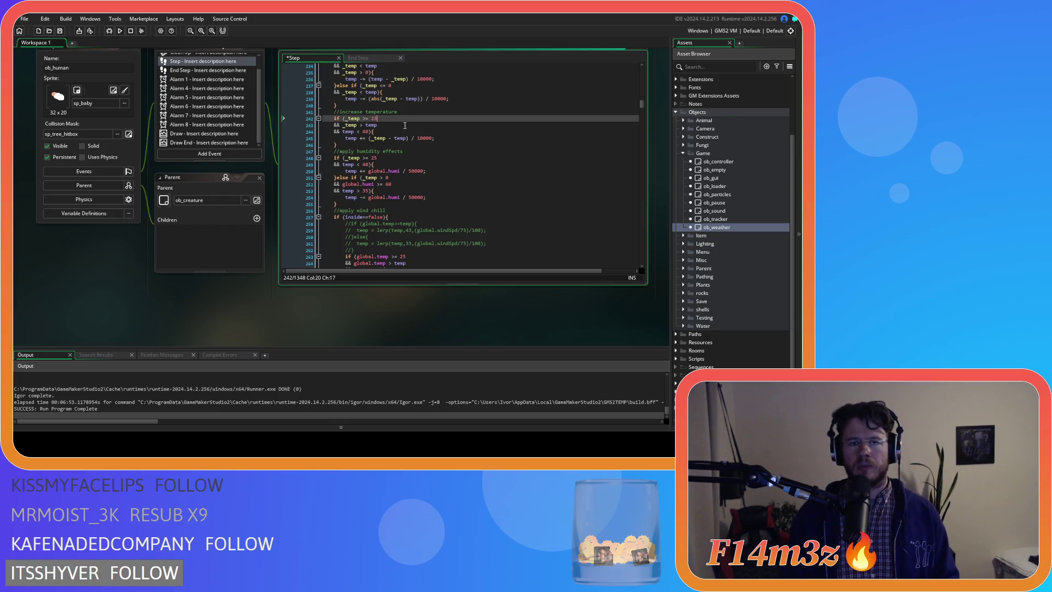
key("ctrl+s")
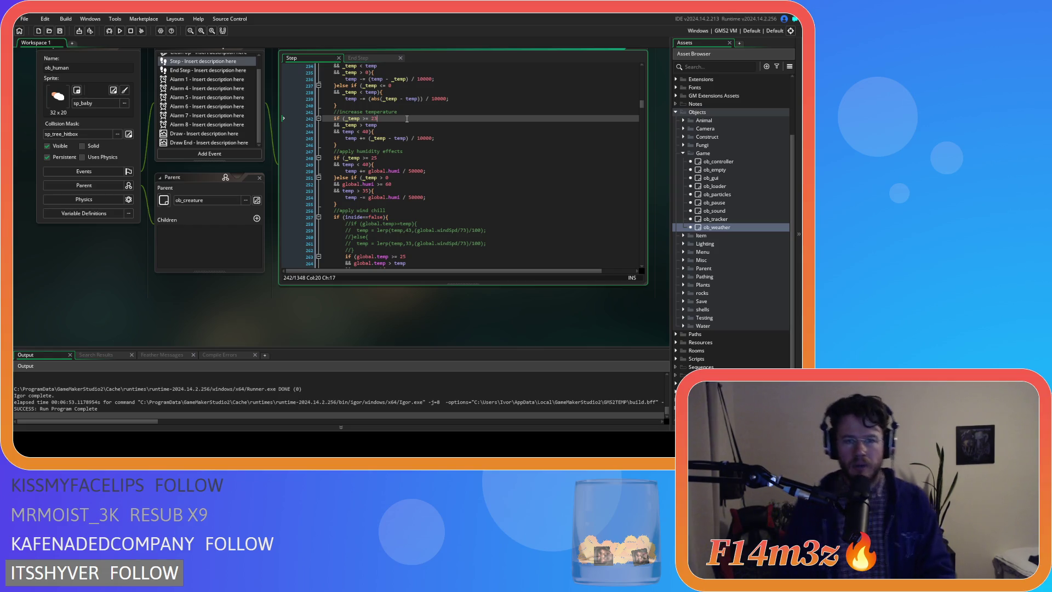
left_click_drag(372, 131, 282, 132)
key("BackSpace")
key("BackSpace")
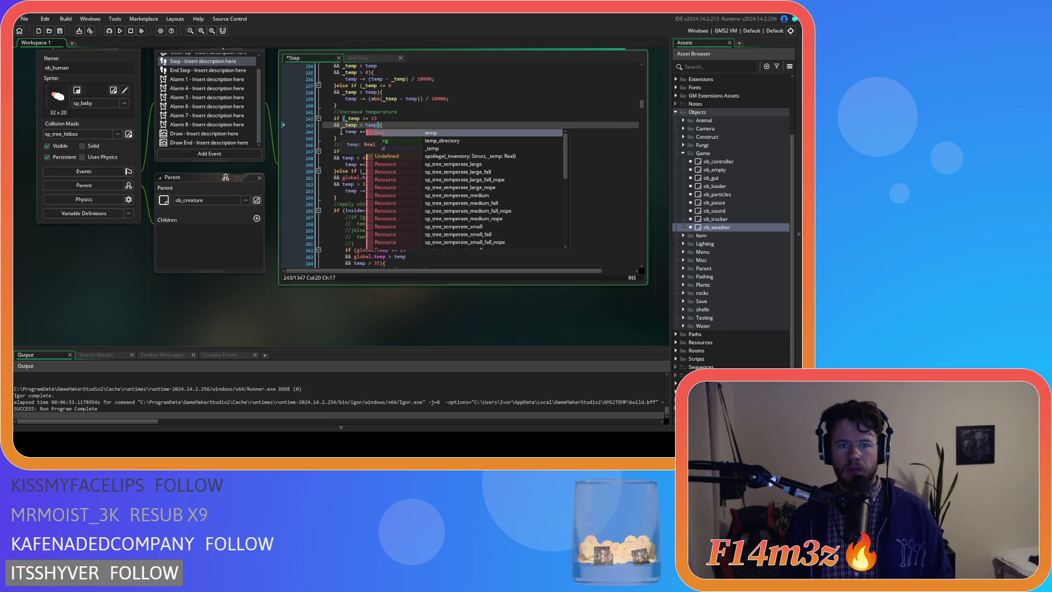
type(")")
key("ctrl+s")
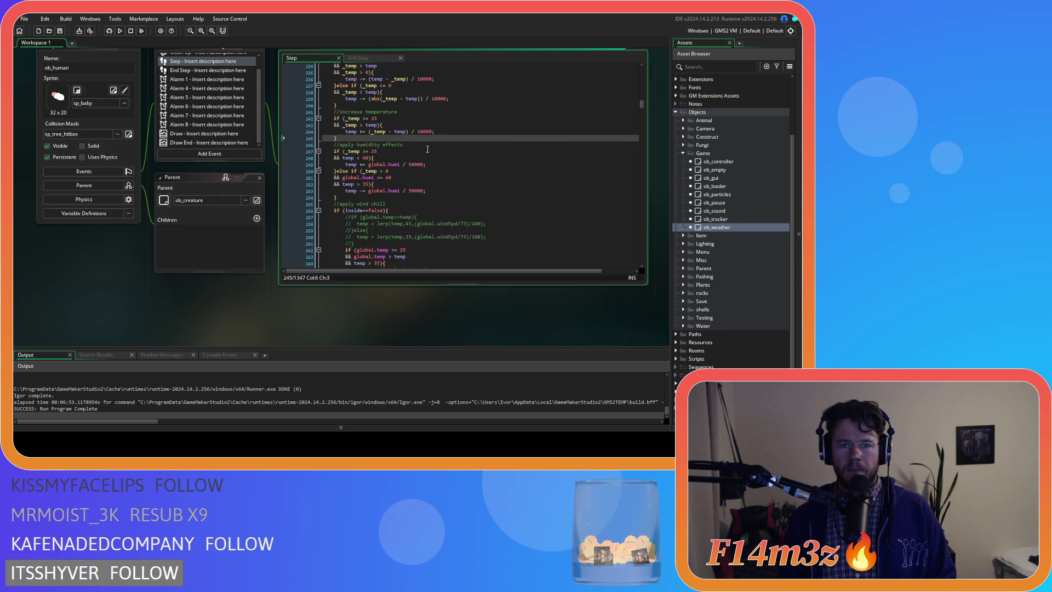
scroll(426, 148, "down", 1)
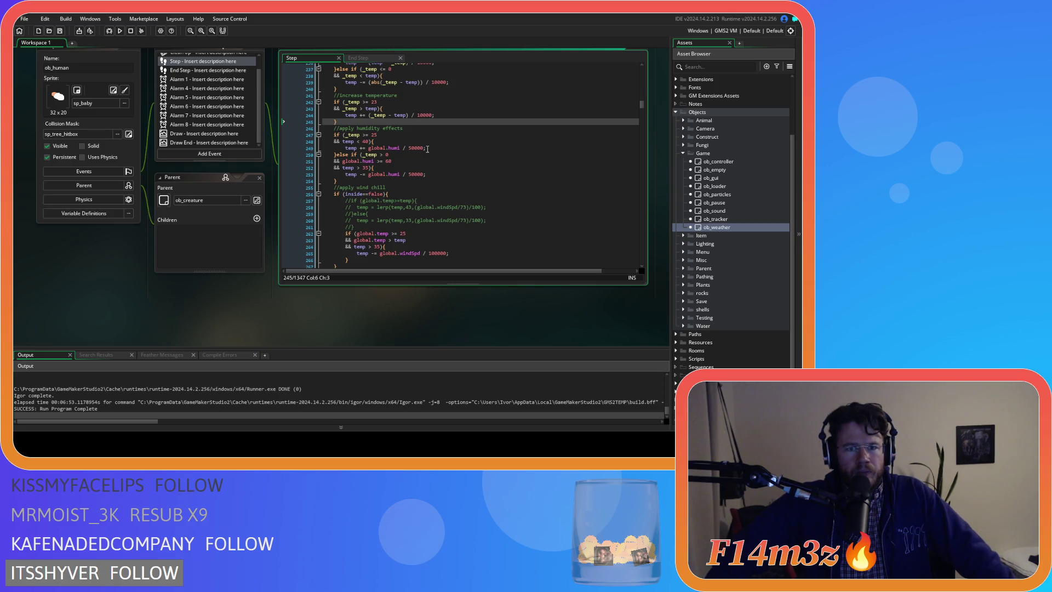
- In the humidity block, change 25 to 23 and delete the temp < 40 and temp > 35 conditions
left_click(378, 134)
key("BackSpace")
type("3")
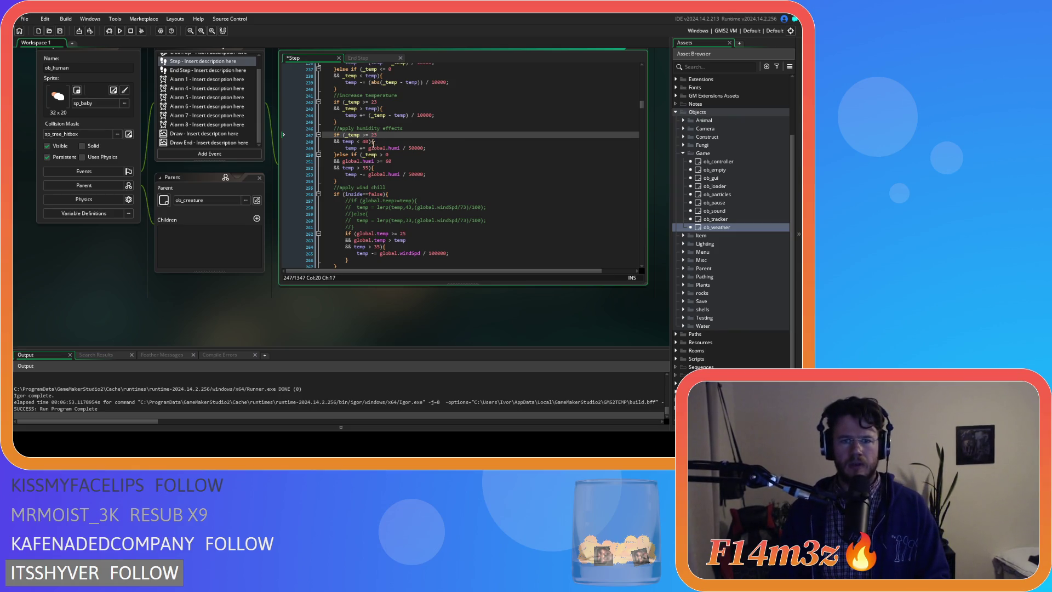
left_click(372, 141, "shift")
key("BackSpace")
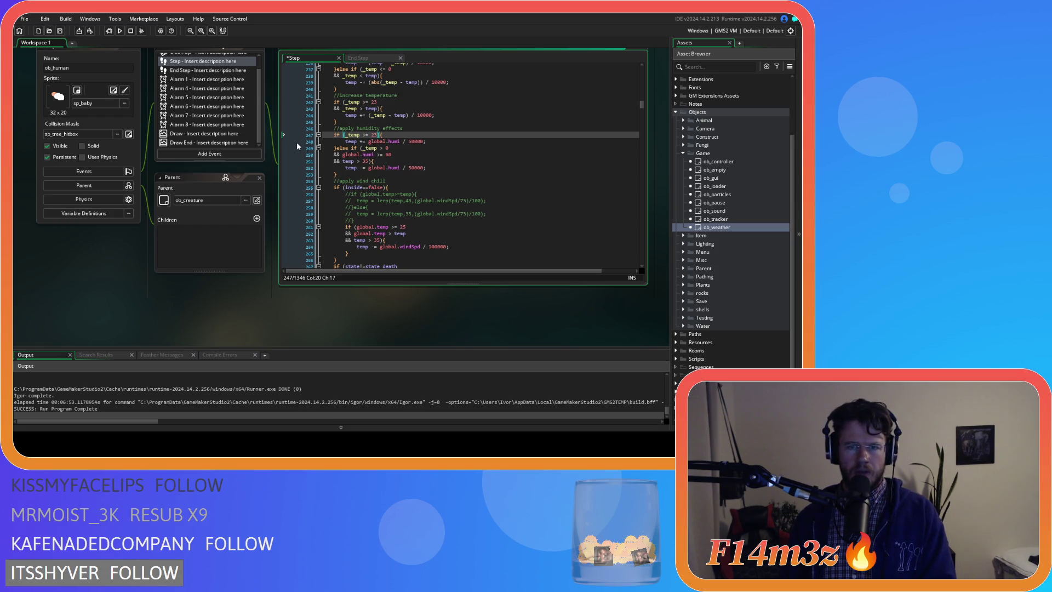
left_click(370, 162)
key("BackSpace")
key("BackSpace")
key("BackSpace")
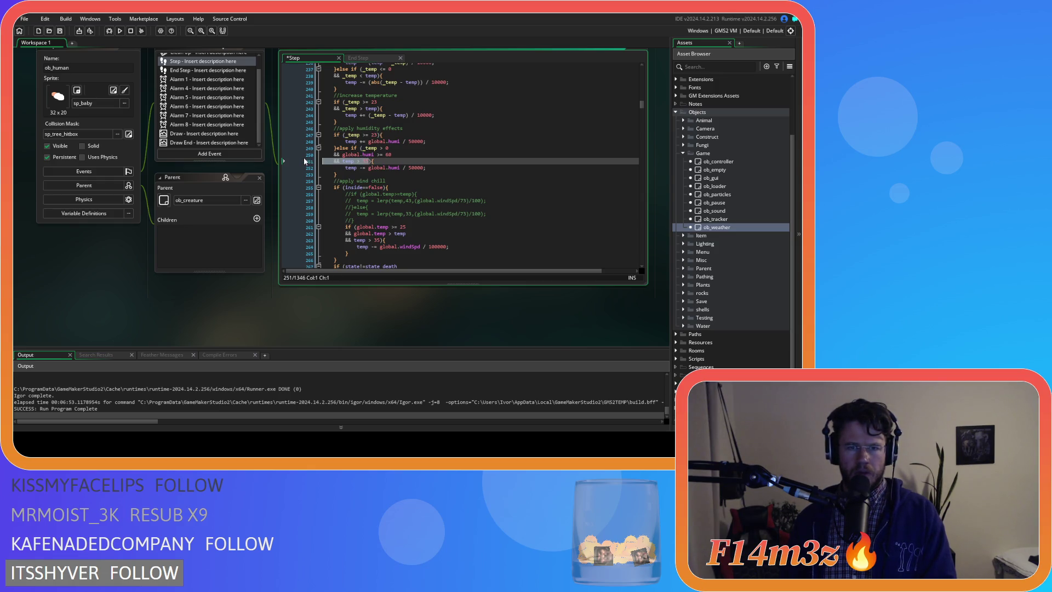
left_click(441, 141)
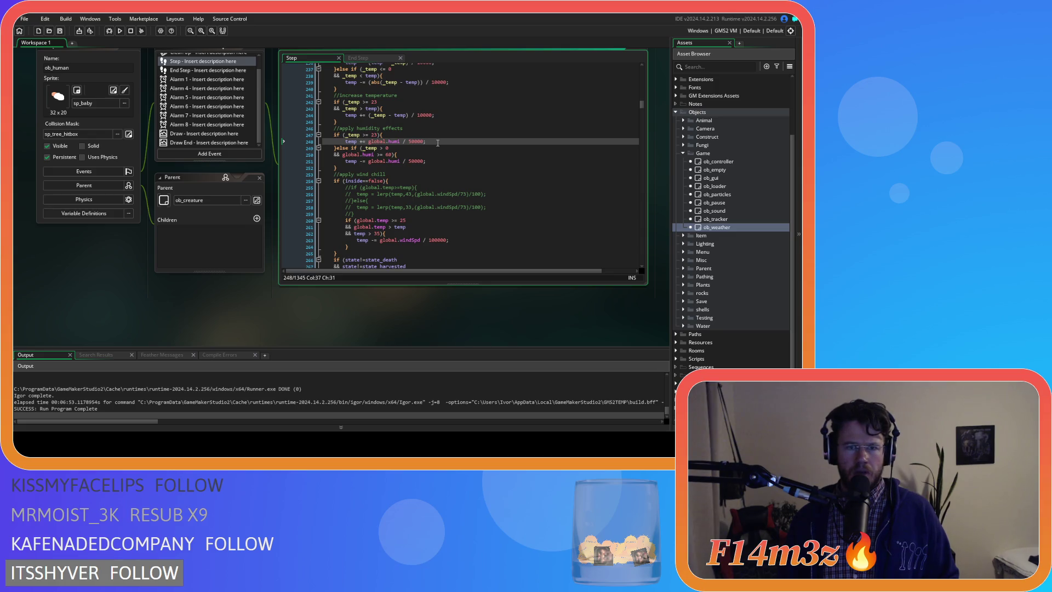
- Remove the global.humi >= 60 check so the branch reads else if (_temp > 0), then save
left_click(382, 154)
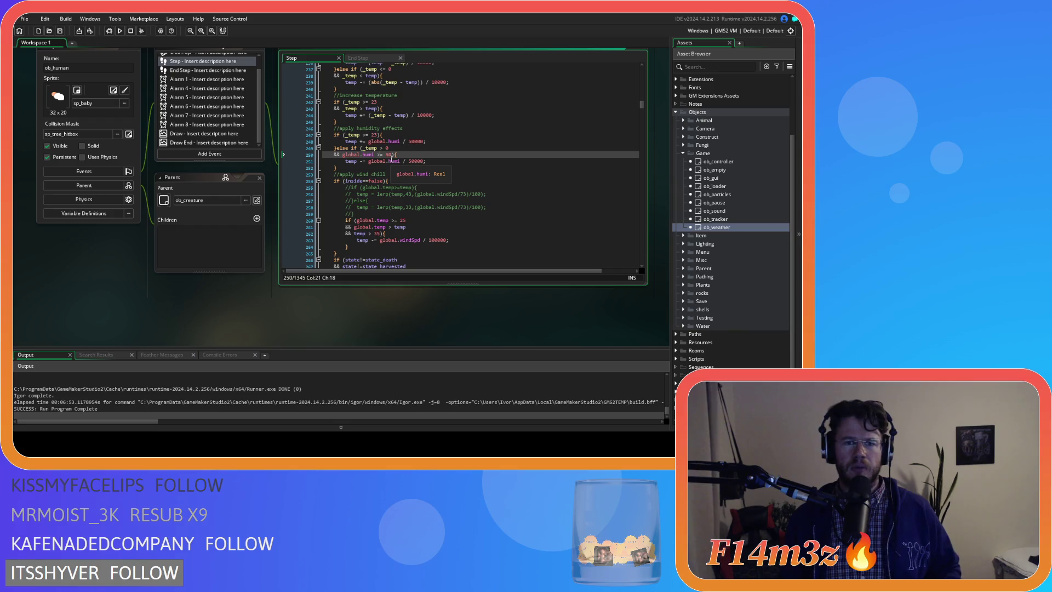
left_click_drag(393, 156, 340, 156)
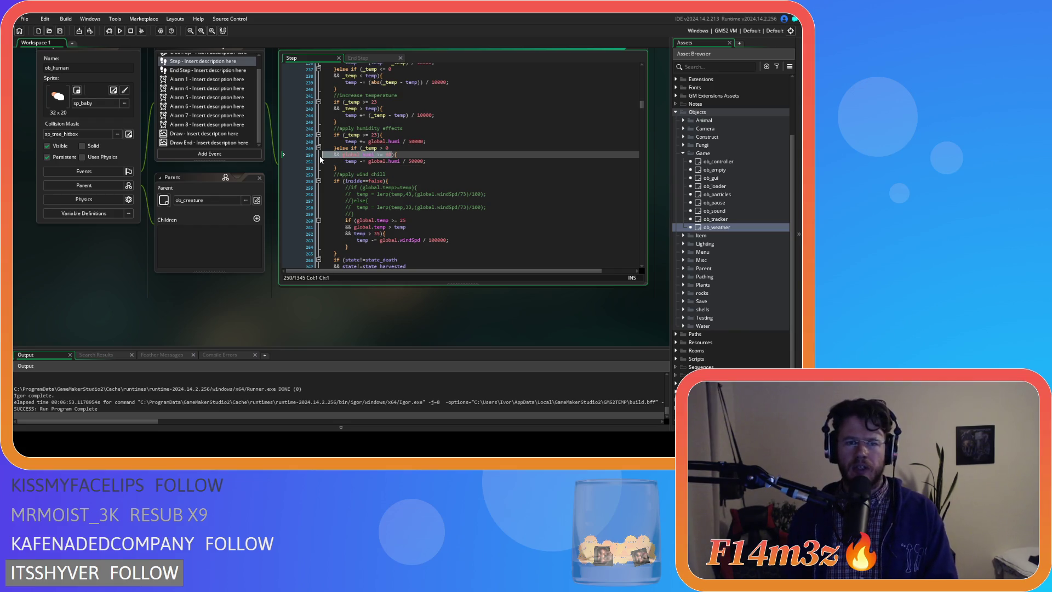
key("BackSpace")
key("ctrl+s")
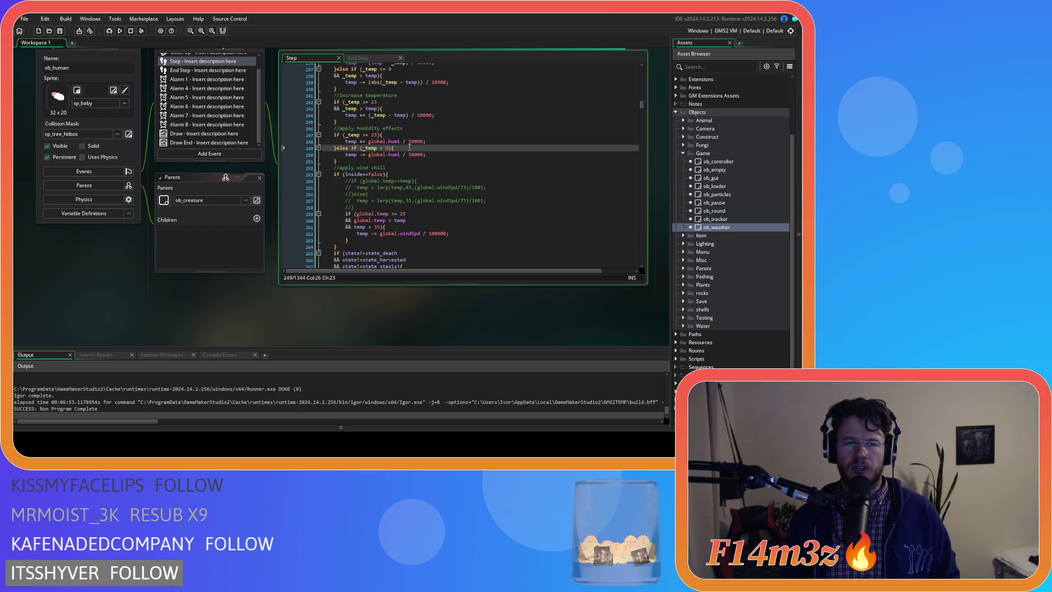
scroll(432, 179, "down", 2)
- Delete the temp > 35 condition line from the wind-chill check and save
left_click(418, 113)
scroll(431, 145, "down", 1)
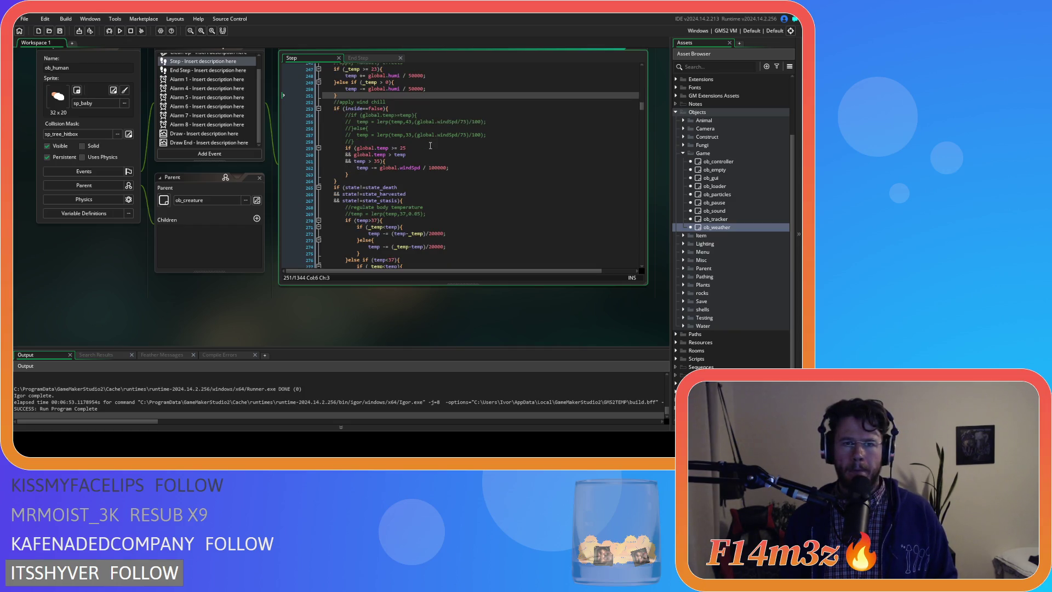
left_click_drag(381, 161, 305, 163)
key("BackSpace")
key("BackSpace")
key("Escape")
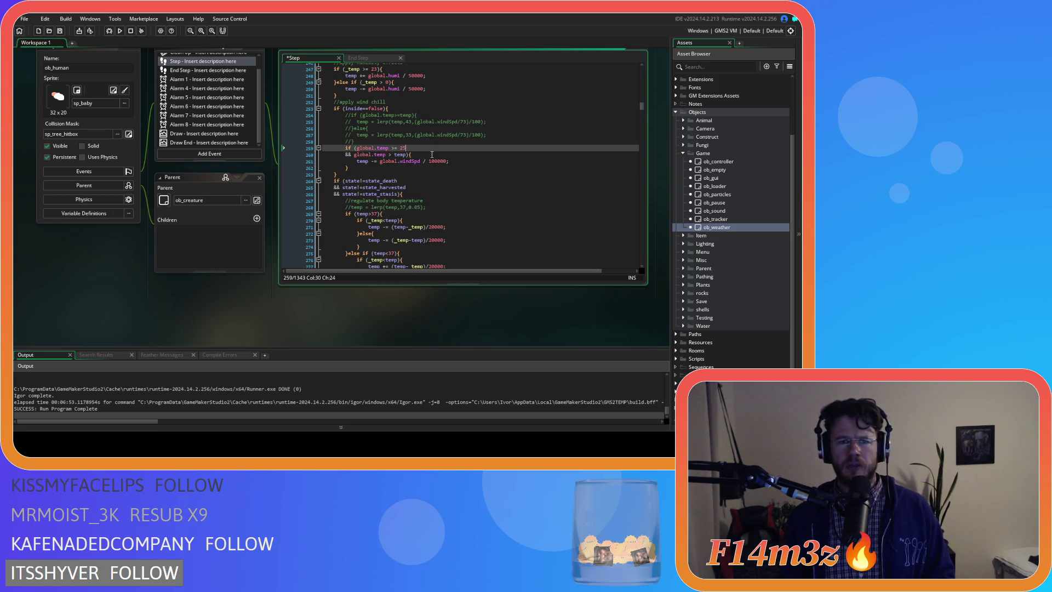
key("ctrl+s")
- Change the wind-chill threshold to global.temp >= 23 and save
left_click(406, 149)
type("3")
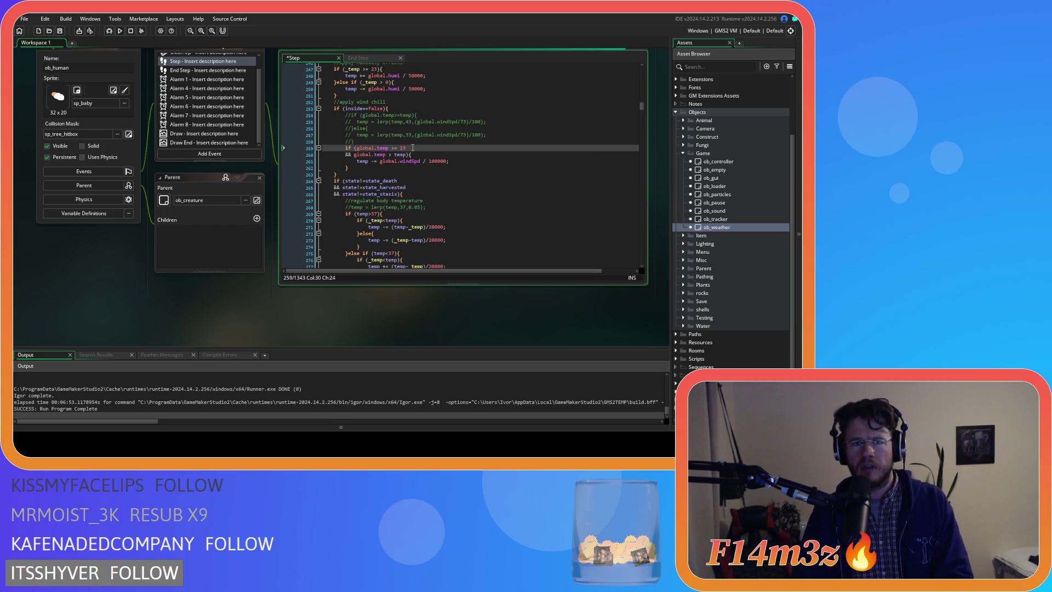
scroll(414, 148, "up", 2)
key("ctrl+s")
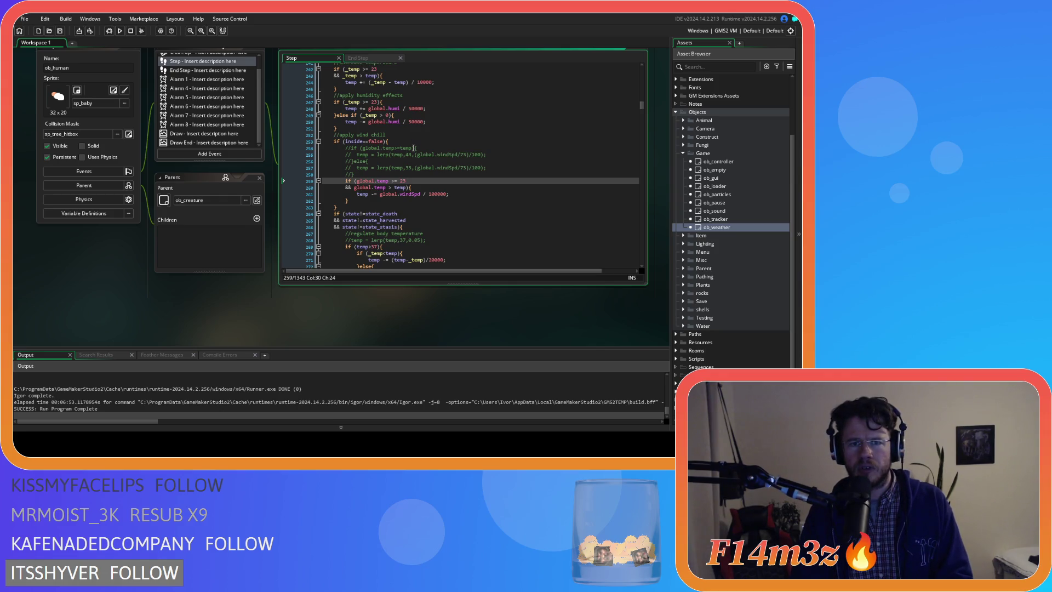
scroll(412, 134, "up", 2)
scroll(403, 137, "up", 2)
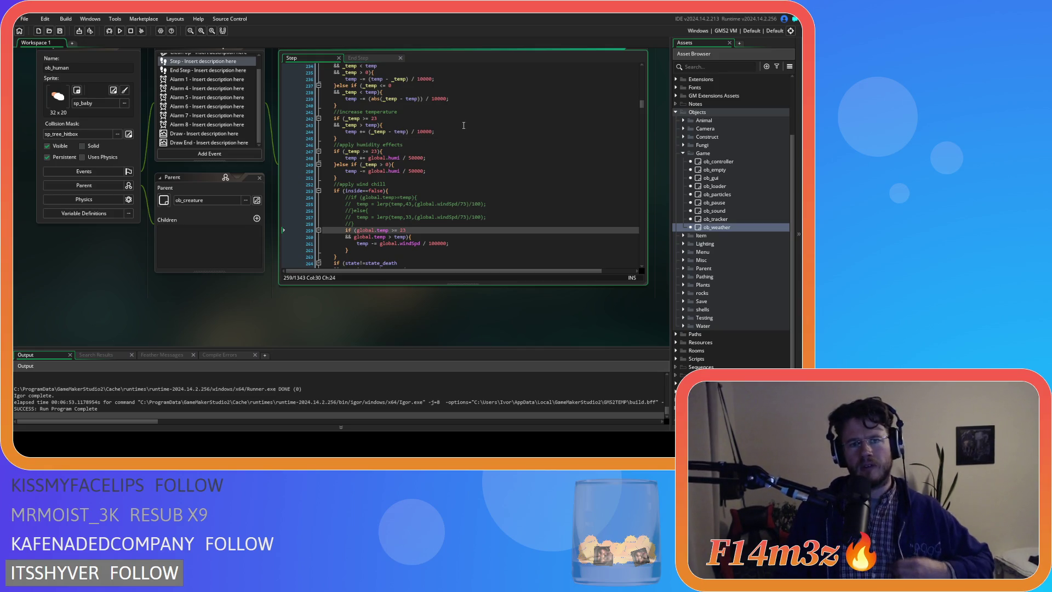
scroll(491, 128, "up", 1)
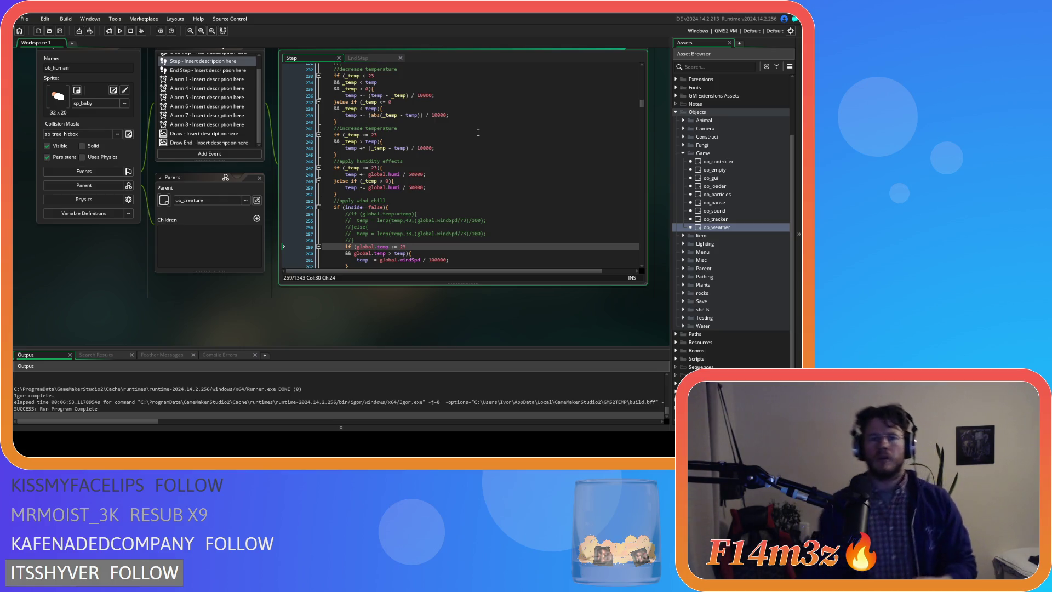
scroll(466, 121, "up", 1)
left_click(423, 87)
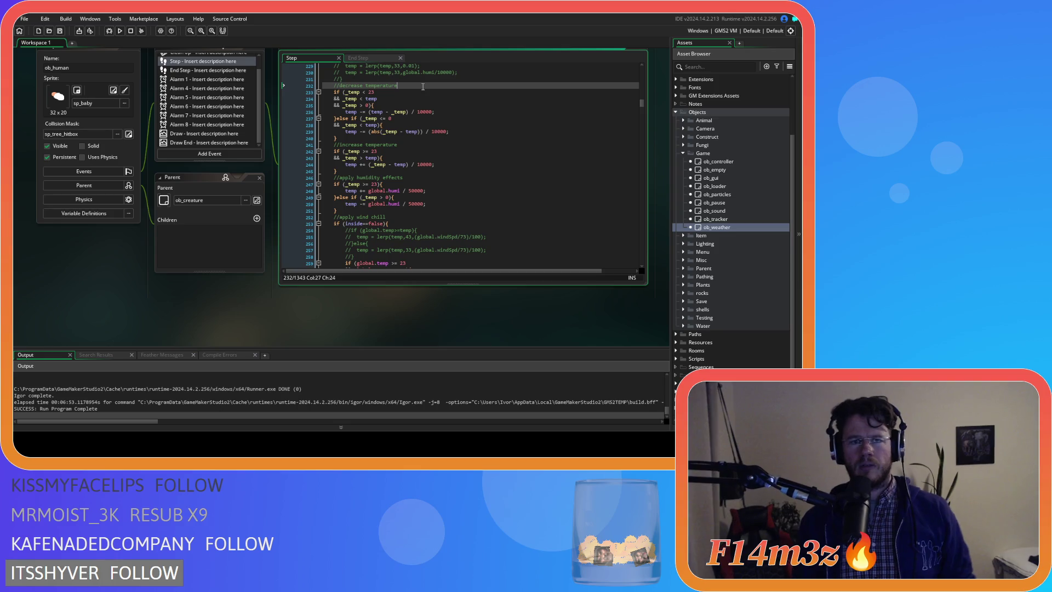
left_click(415, 94)
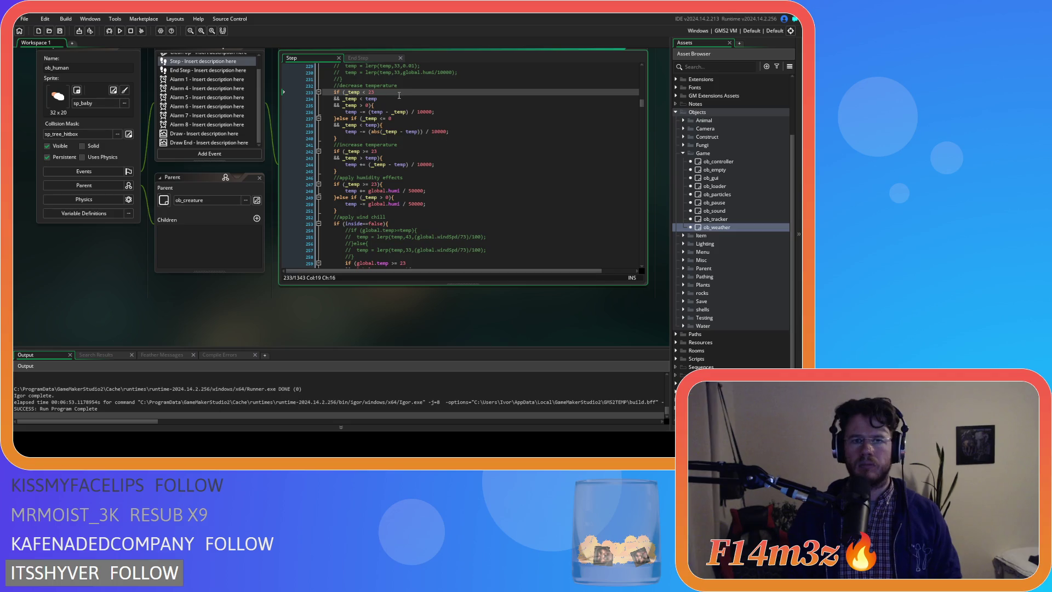
key("ctrl+shift+Left")
key("ctrl+shift+Left")
key("ctrl+shift+Left")
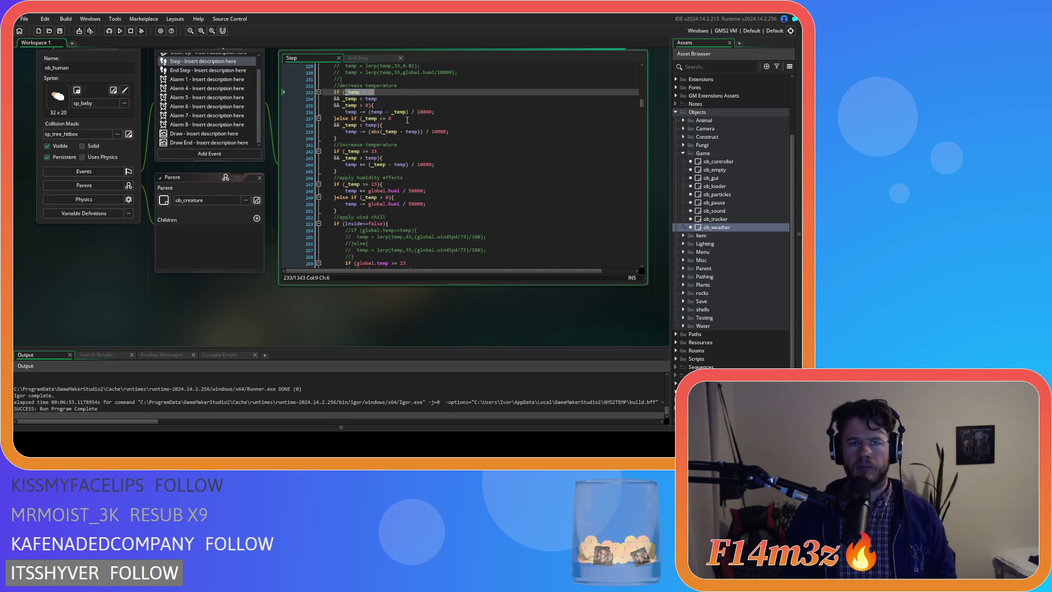
- Move the _temp < 23 check onto its own new outer line, if (_temp < 23)
key("BackSpace")
left_click(414, 85)
key("Return")
type("f ")
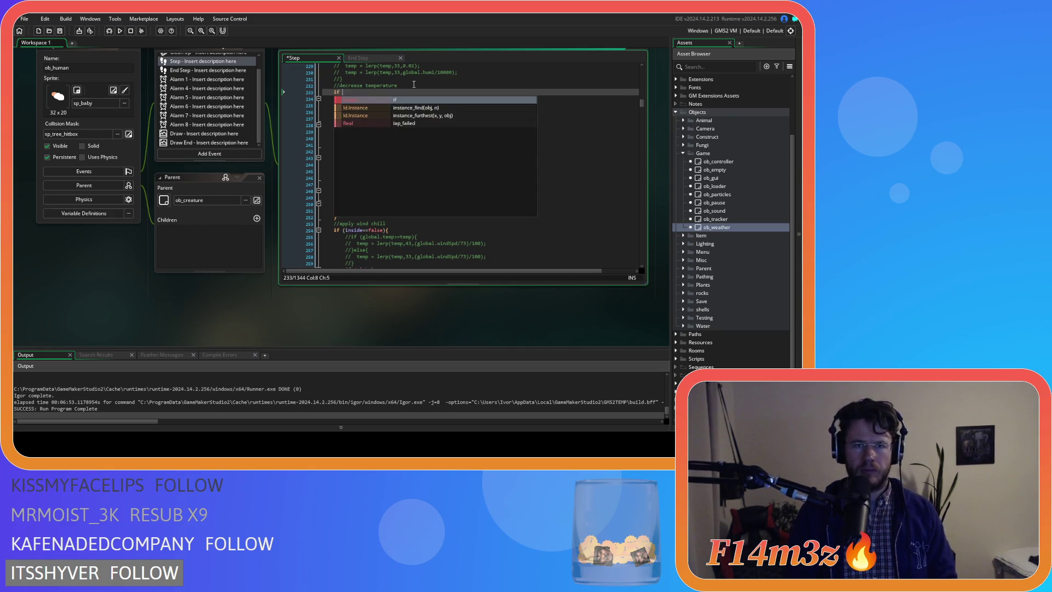
type("(_temp < 23)")
- Add a closing line after the decrease-temperature block and indent the inner checks one level
left_click(355, 148)
key("Return")
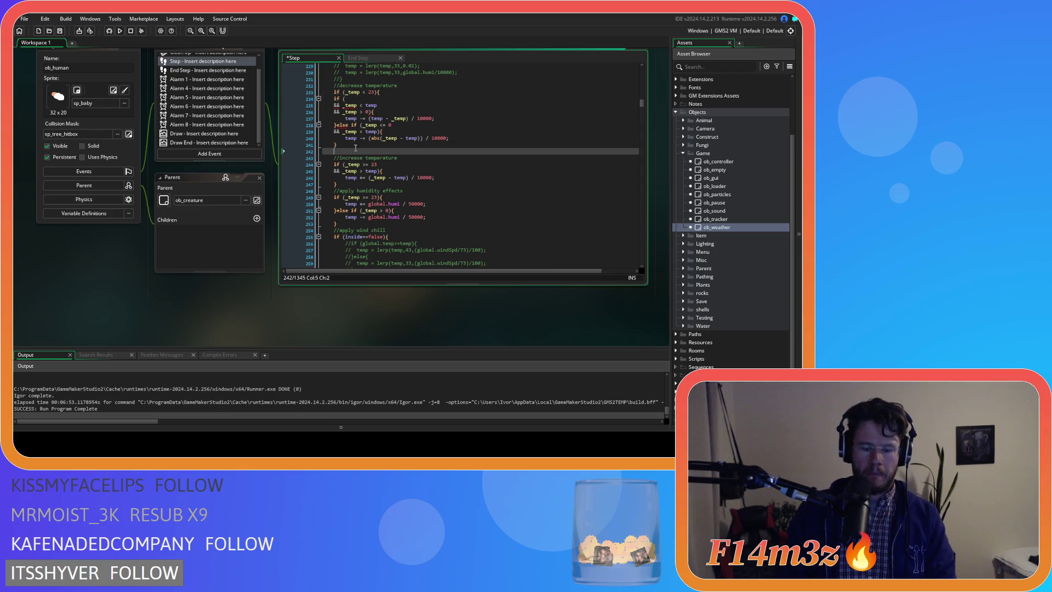
mouse_move(355, 148)
left_mouse_down()
mouse_move(323, 141)
mouse_move(288, 94)
mouse_move(357, 99)
mouse_move(355, 114)
left_mouse_up()
key("Tab")
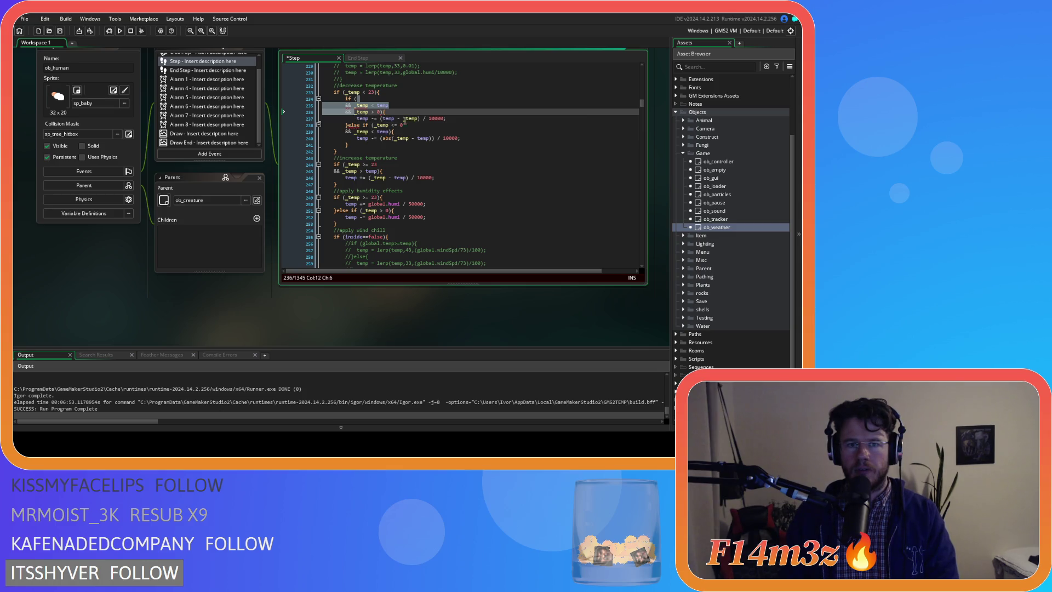
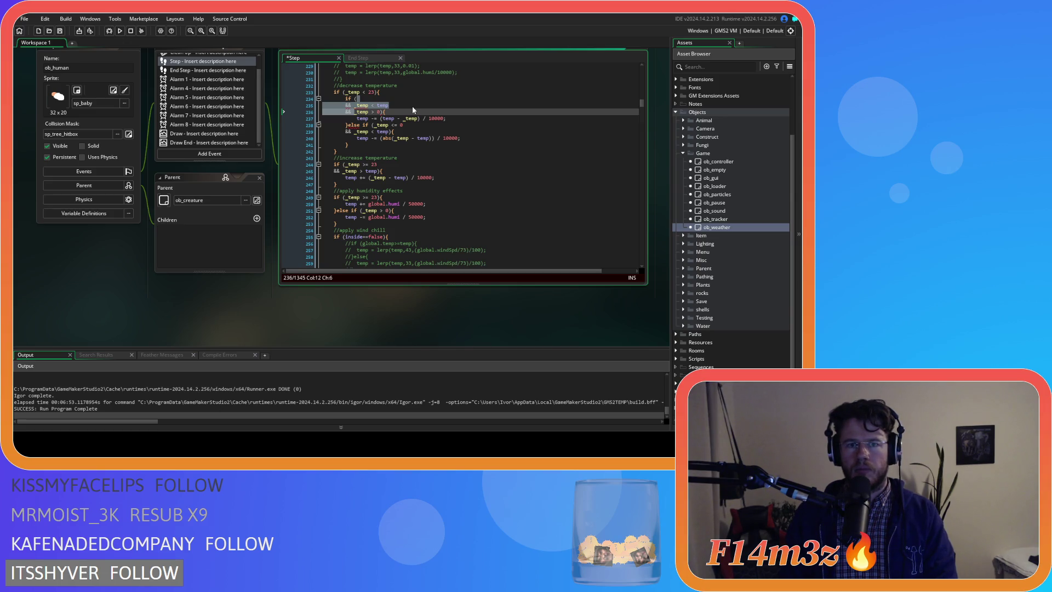
- Remove the extra cooling condition, turn the else-if into a plain else, and save
key("BackSpace")
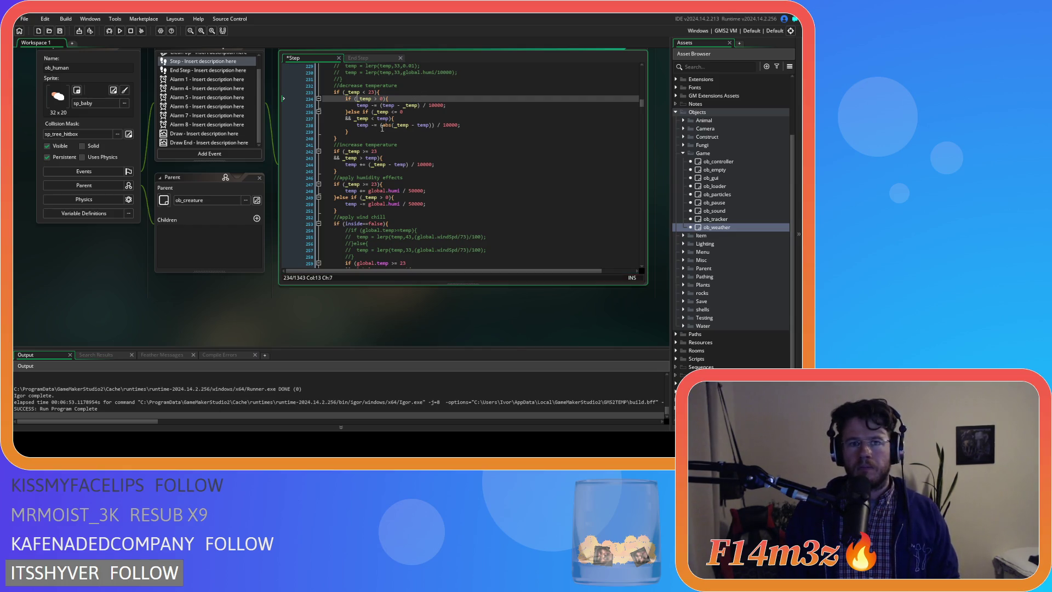
mouse_move(389, 119)
mouse_move(389, 119)
left_mouse_down()
mouse_move(275, 121)
mouse_move(366, 113)
left_mouse_up()
key("BackSpace")
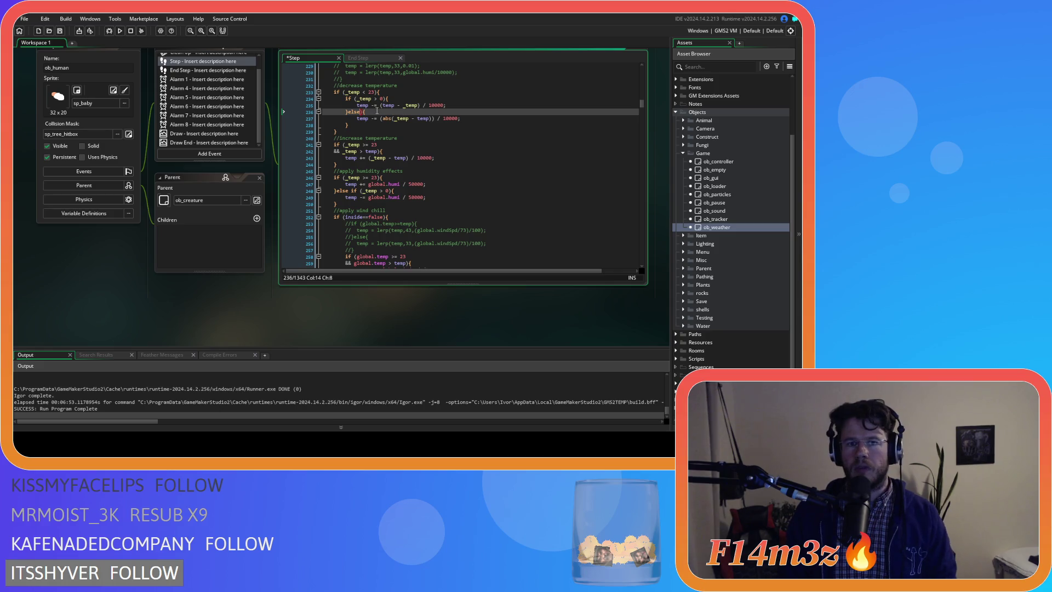
key("ctrl+s")
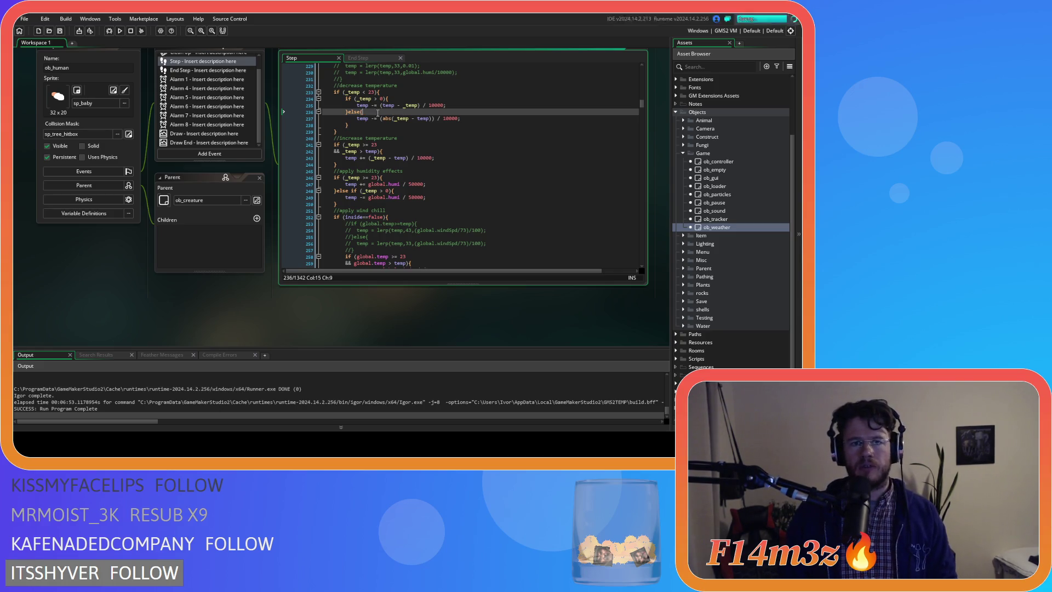
- Review the _temp < 23 cooling check, the _temp > 0 test and the new else branch
left_click(391, 93)
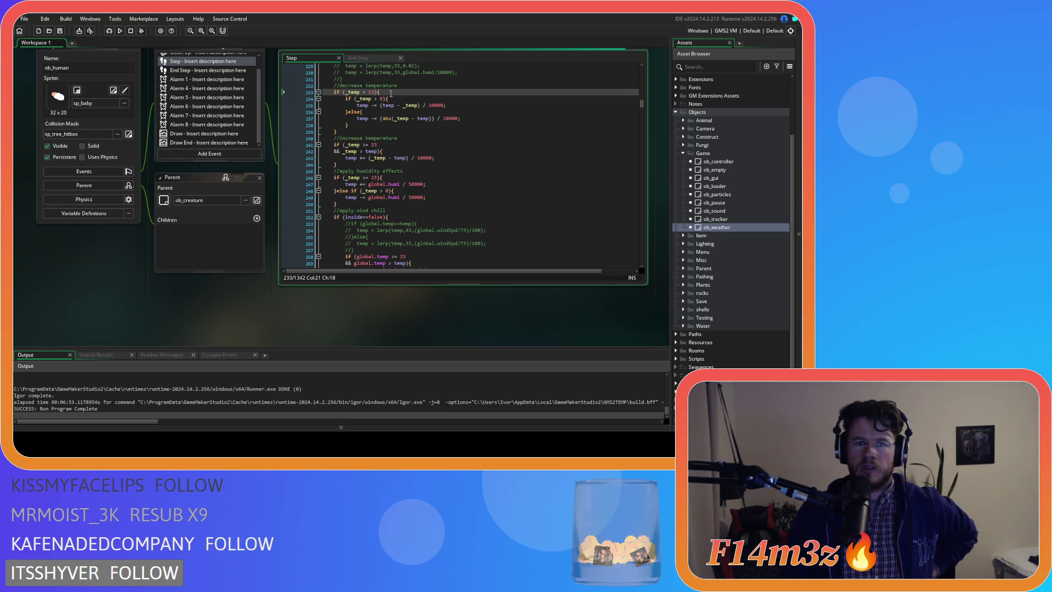
left_click(400, 98)
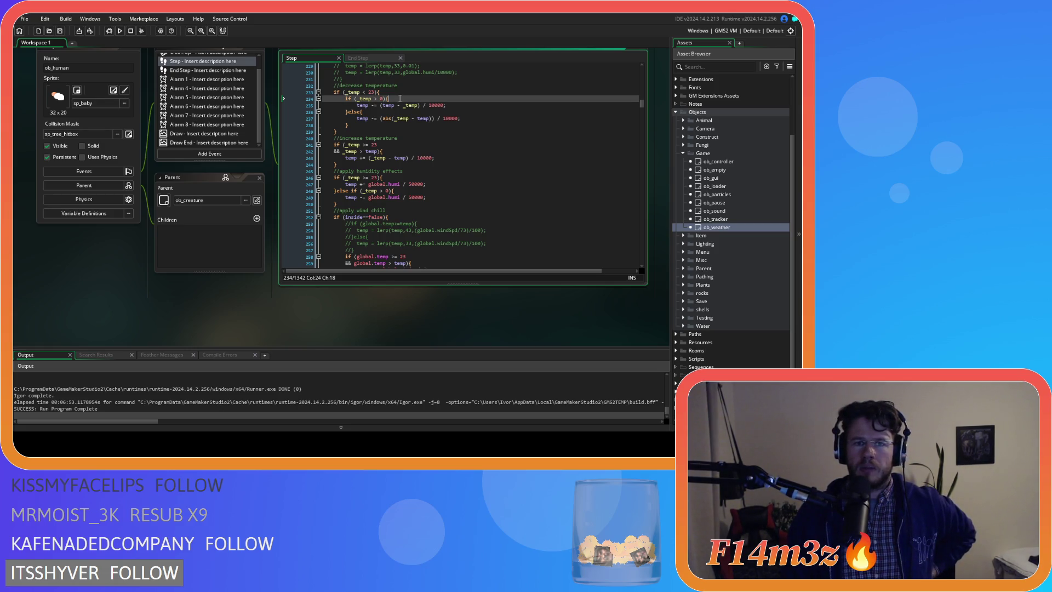
left_click(407, 111)
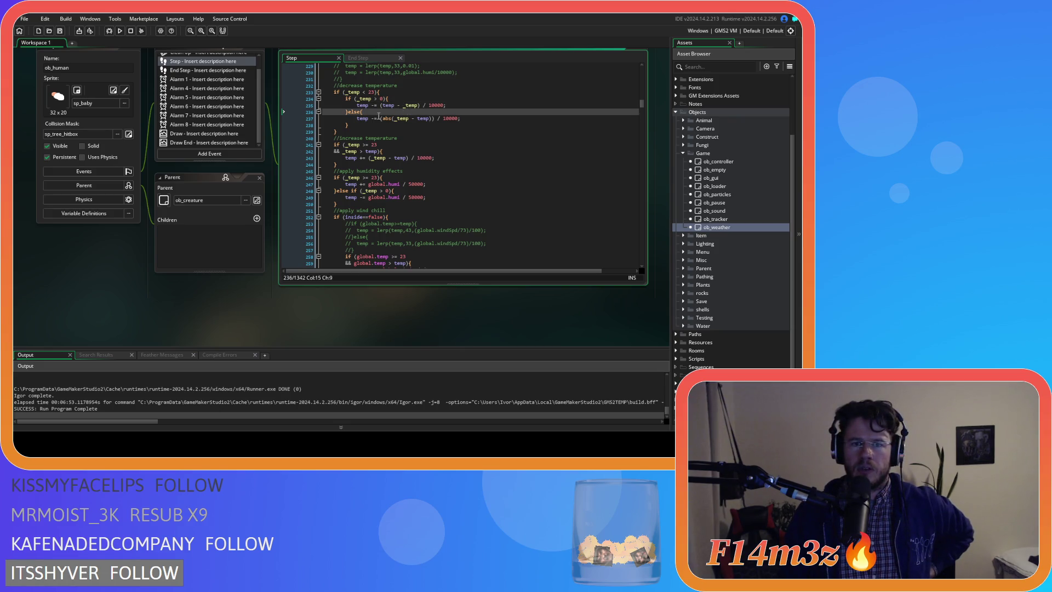
left_click_drag(379, 117, 397, 118)
- Drop the _temp > temp condition so warming needs only _temp >= 23, and save
left_click(429, 140)
left_click(414, 147)
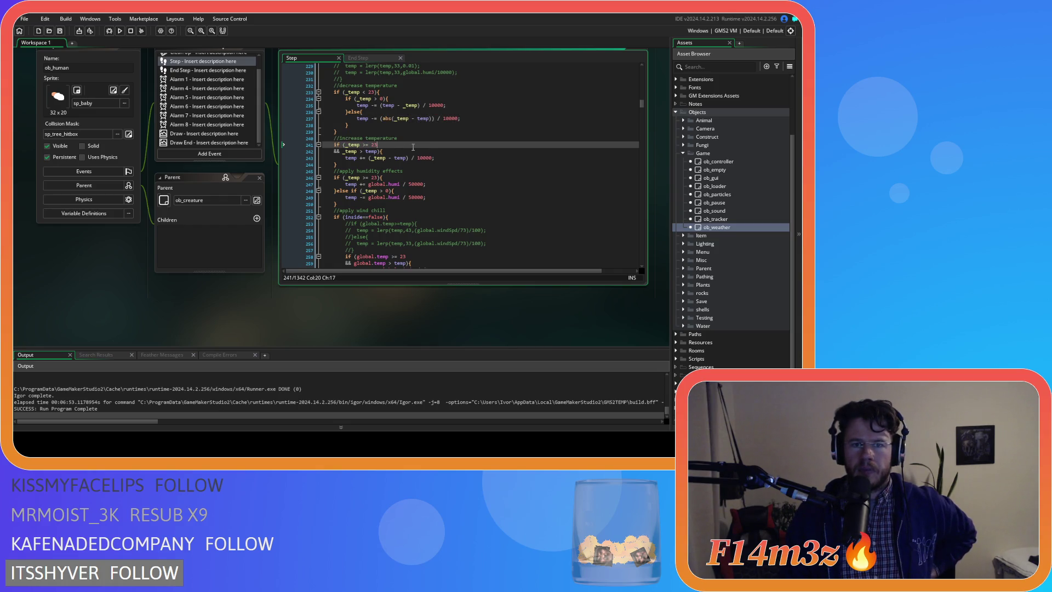
left_click_drag(379, 144, 372, 145)
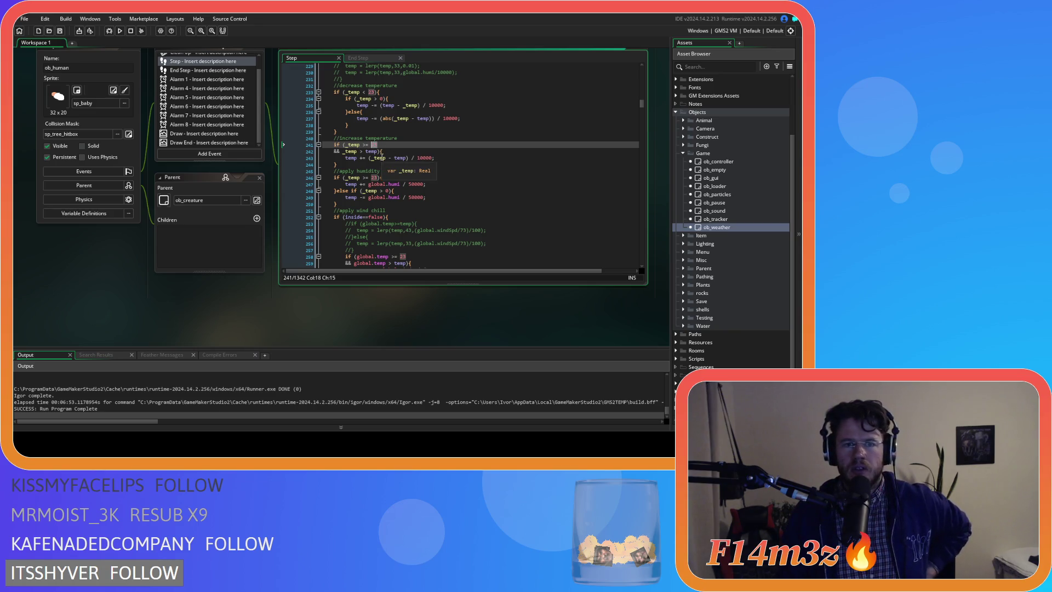
left_click_drag(378, 151, 379, 144)
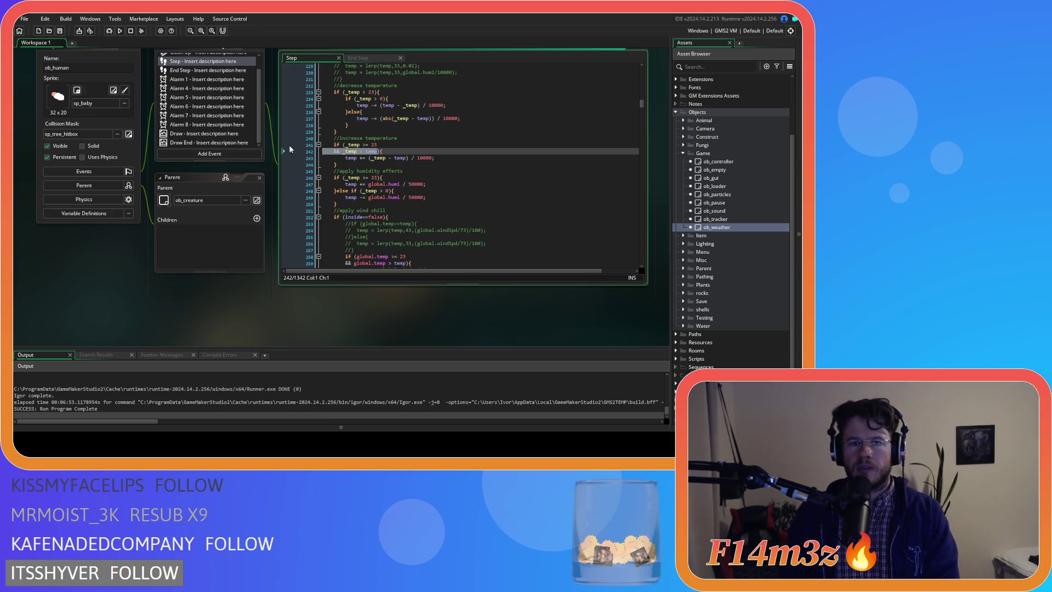
key("BackSpace")
left_click(408, 151)
key("ctrl+s")
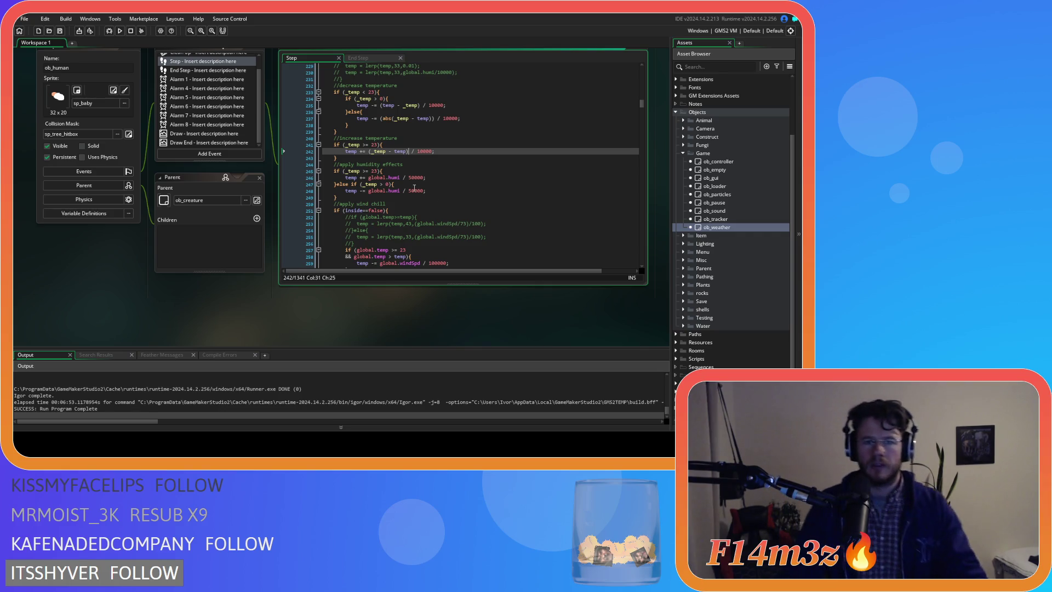
left_click(432, 172)
- Join the wind-chill condition onto one line, dropping the global.temp > temp check
scroll(433, 172, "down", 3)
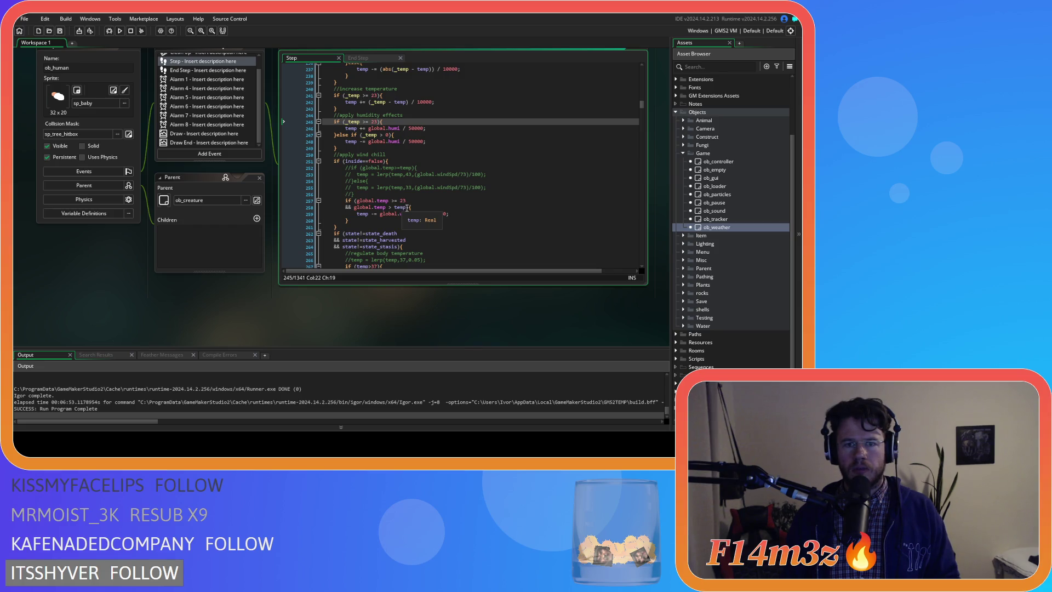
left_click(407, 207)
key("shift+Up")
key("BackSpace")
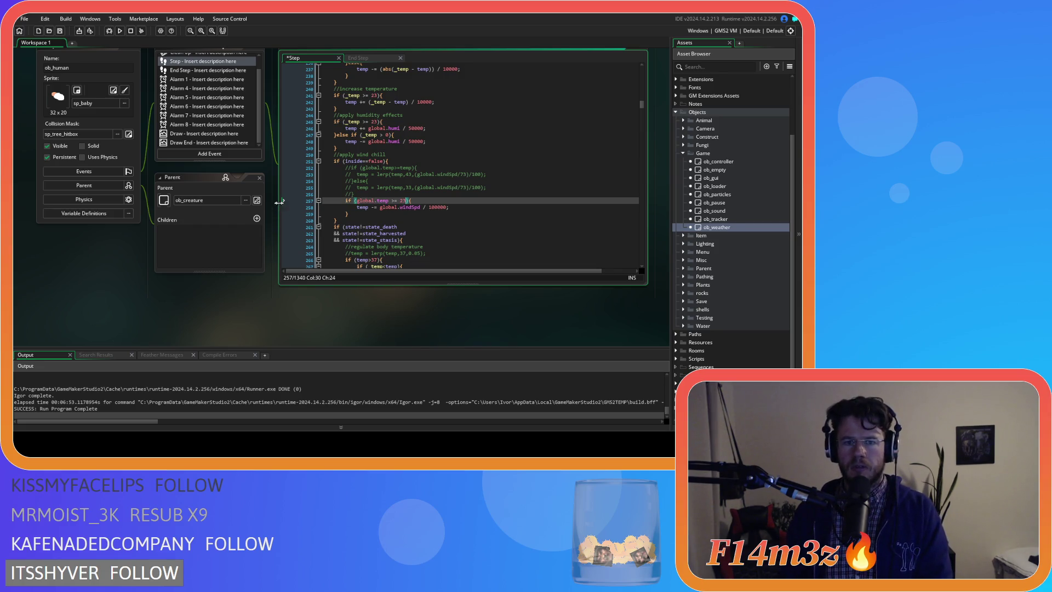
left_click(372, 214)
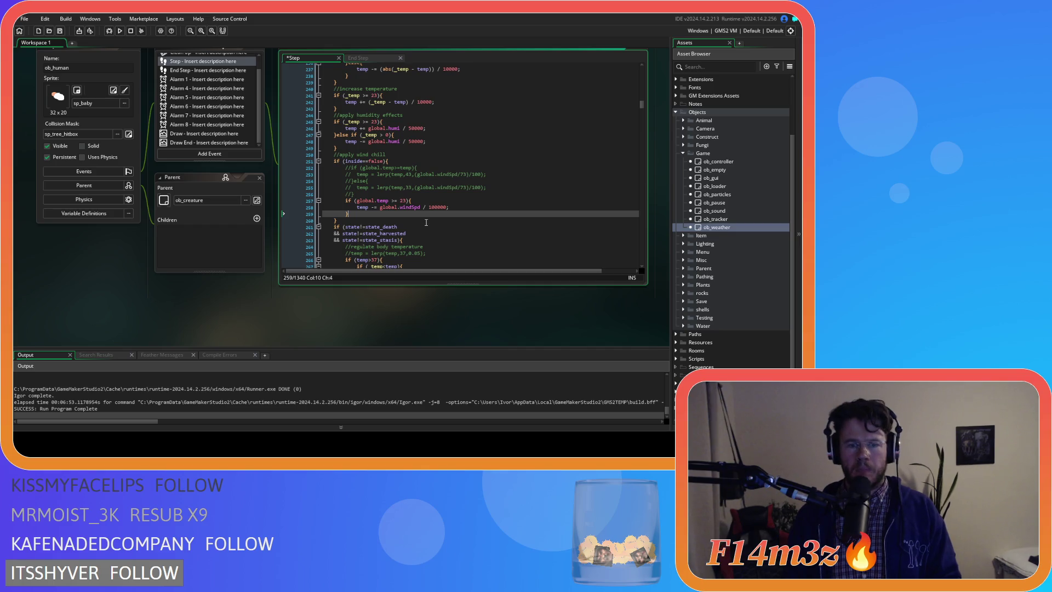
- Add an empty else block after the wind-chill block
type("else{")
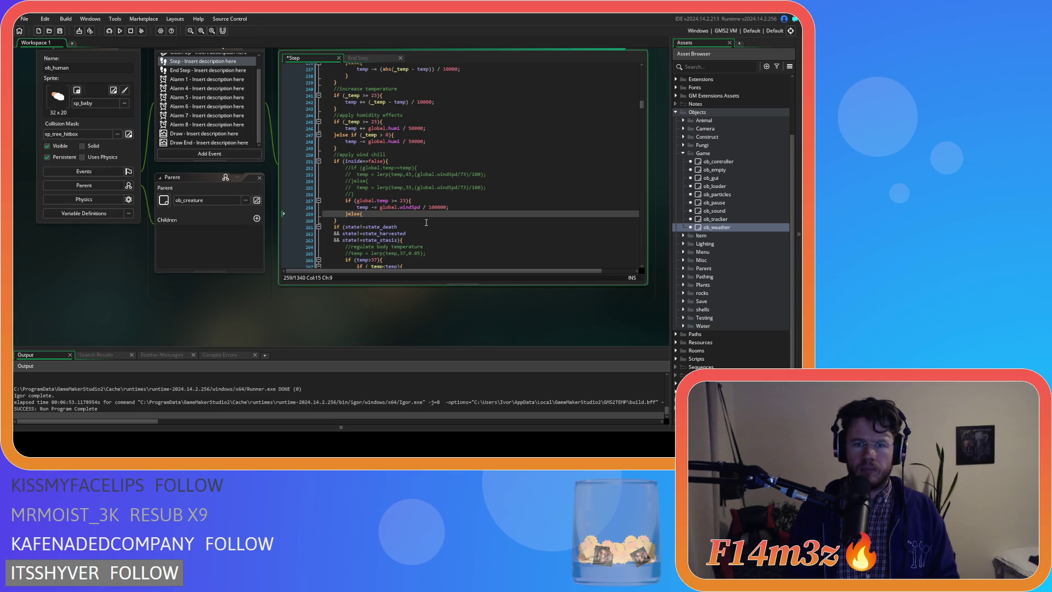
key("Return")
key("Return")
type("}")
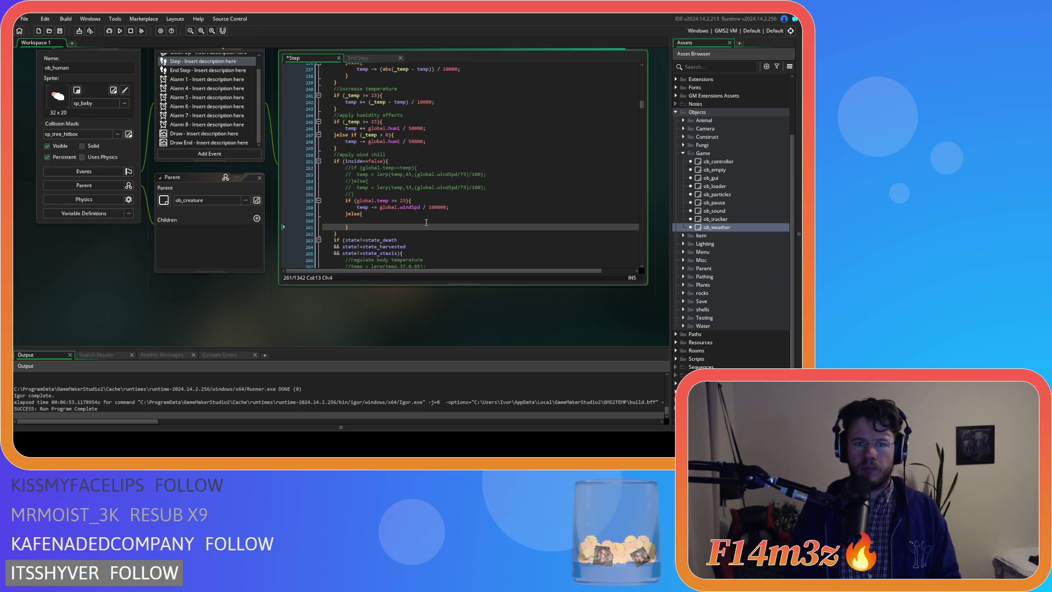
left_click(461, 208)
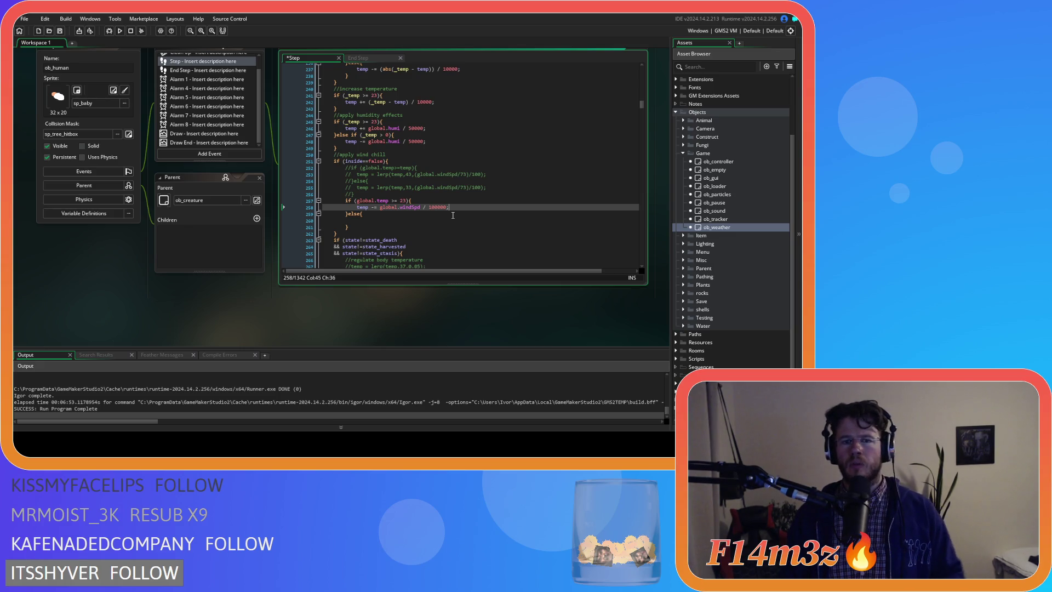
- Change the wind-chill condition to compare global.temp < temp instead of the 23 threshold
double_click(403, 200)
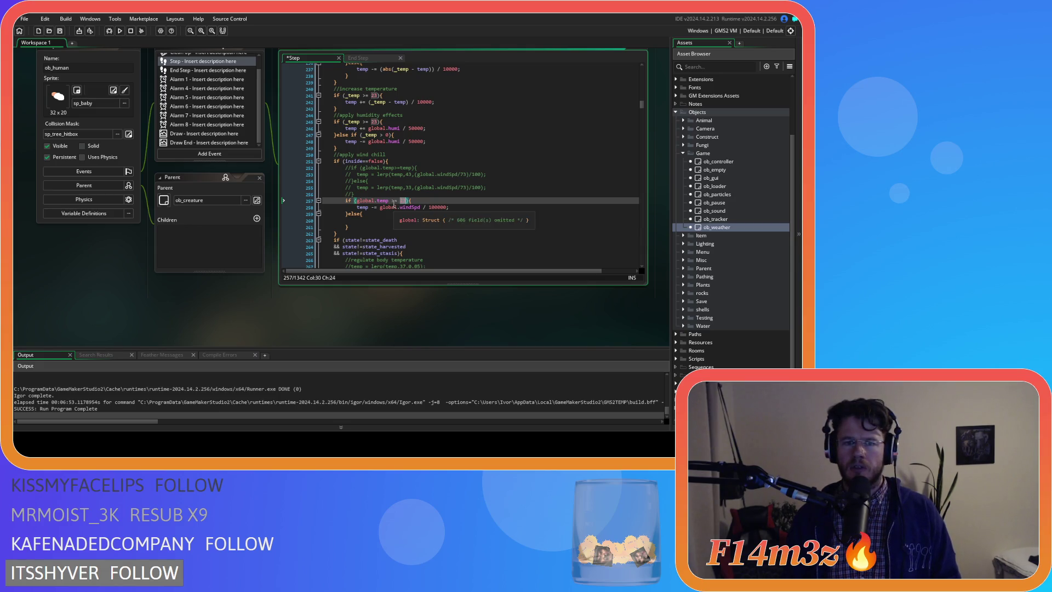
left_click(394, 202)
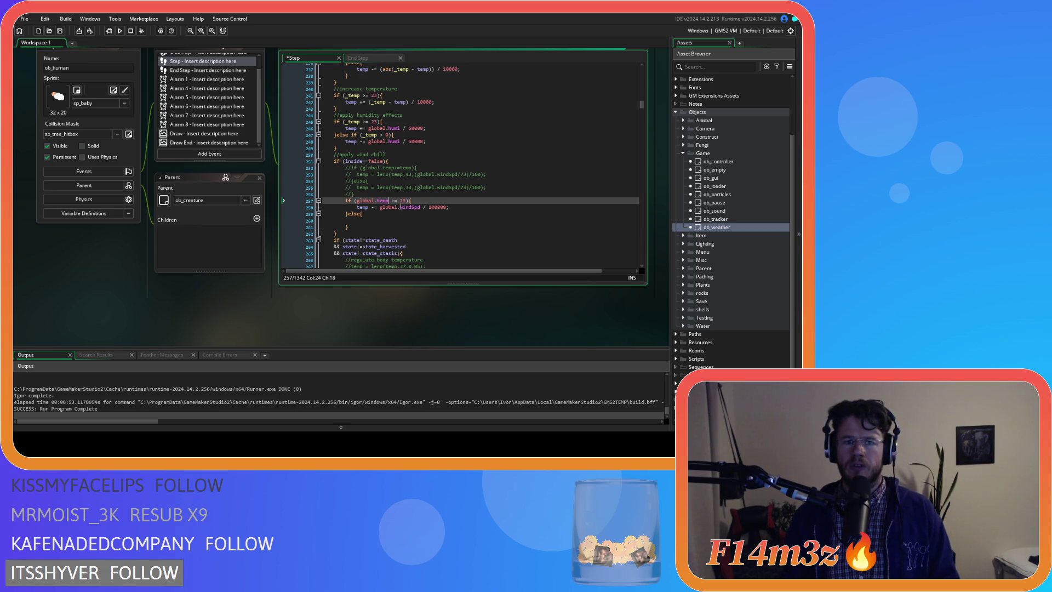
left_click_drag(392, 201, 401, 205)
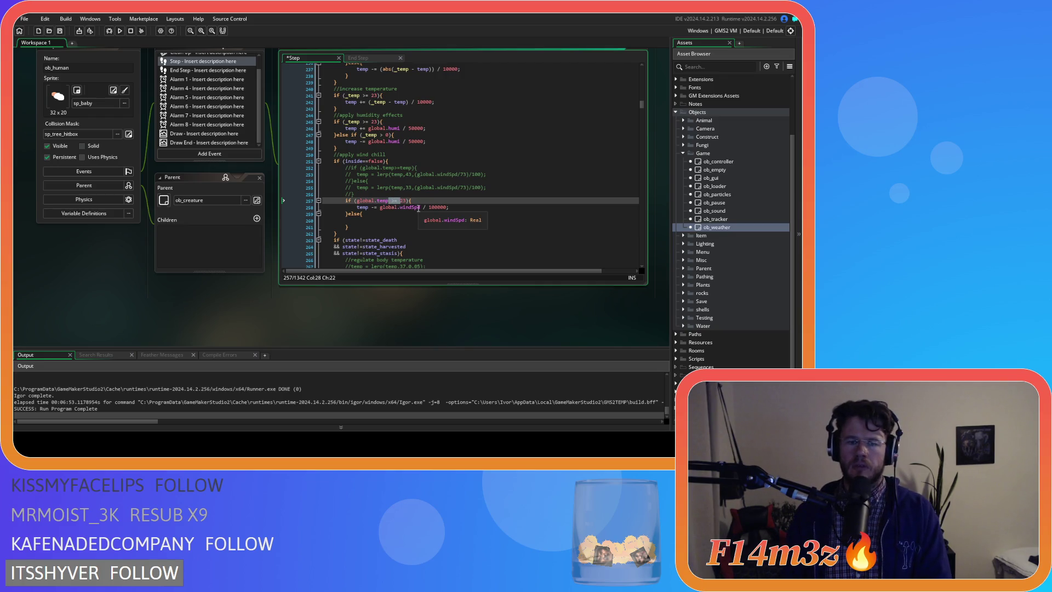
scroll(418, 208, "up", 2)
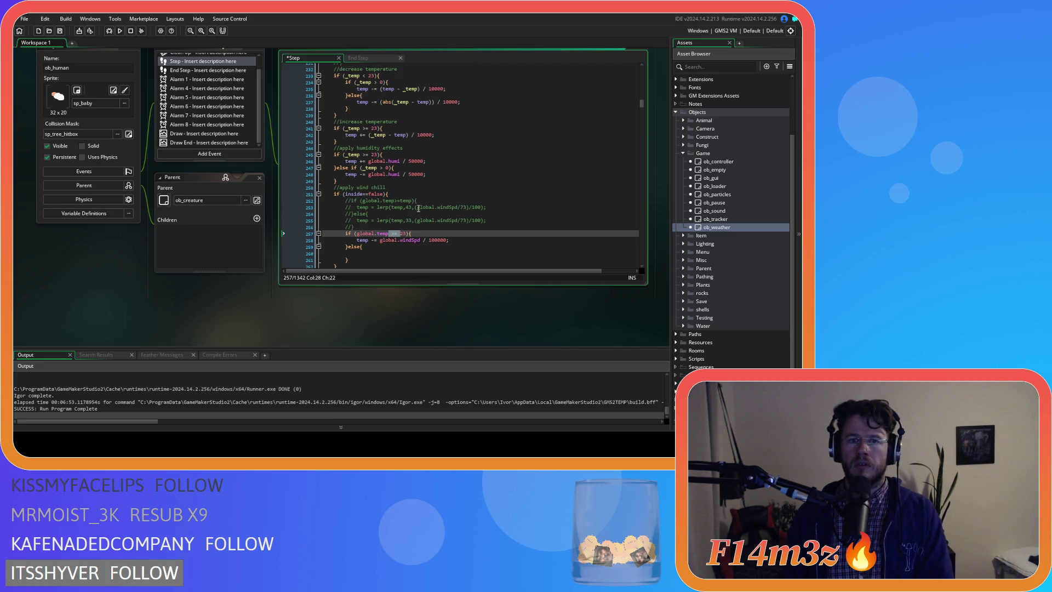
scroll(418, 208, "up", 2)
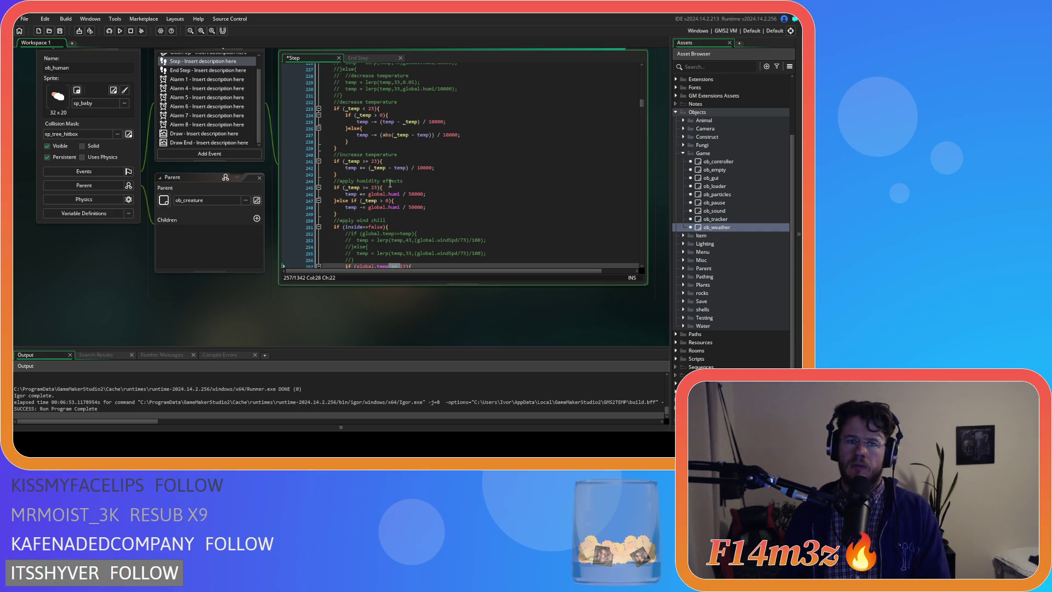
scroll(383, 179, "down", 3)
type("<")
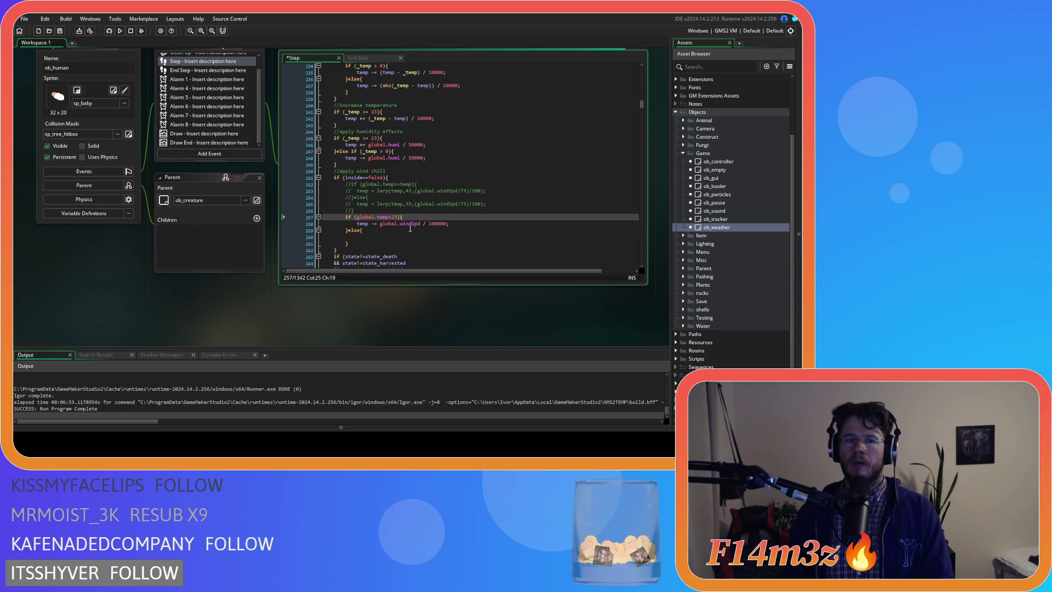
key("Delete")
key("Delete")
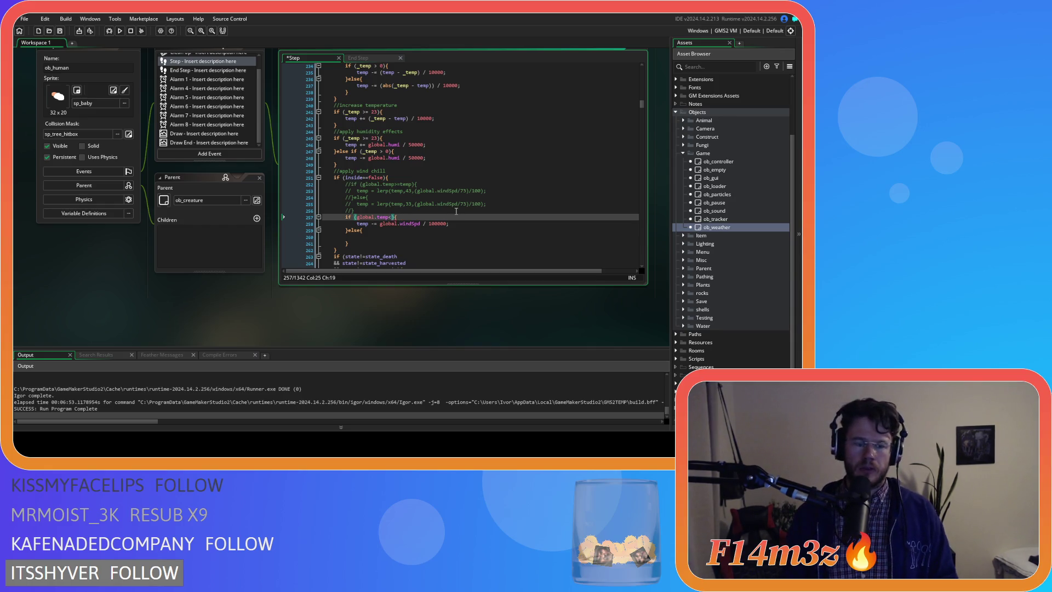
type("temp")
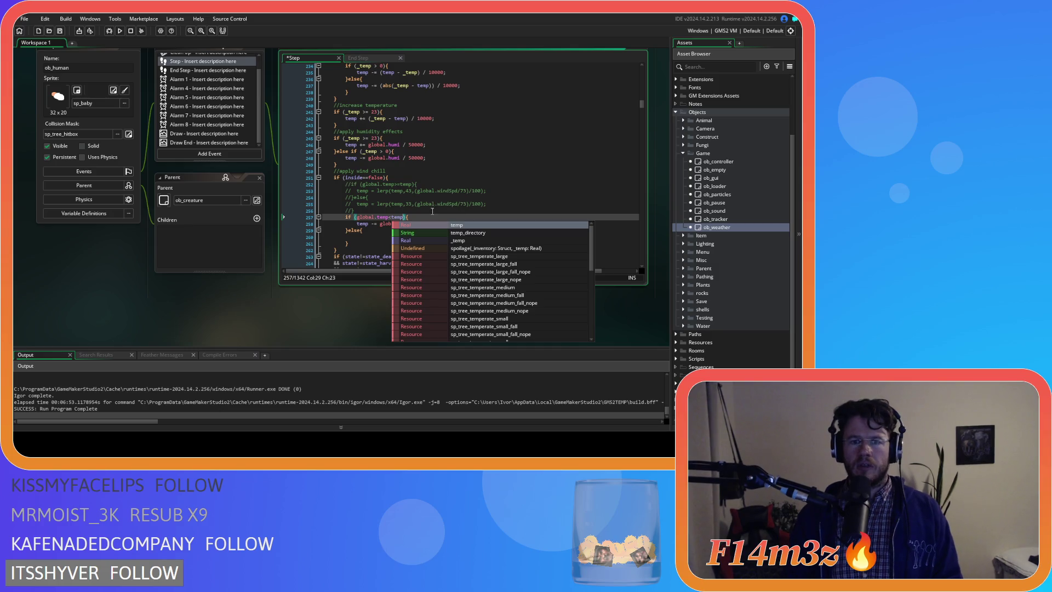
left_click(433, 213)
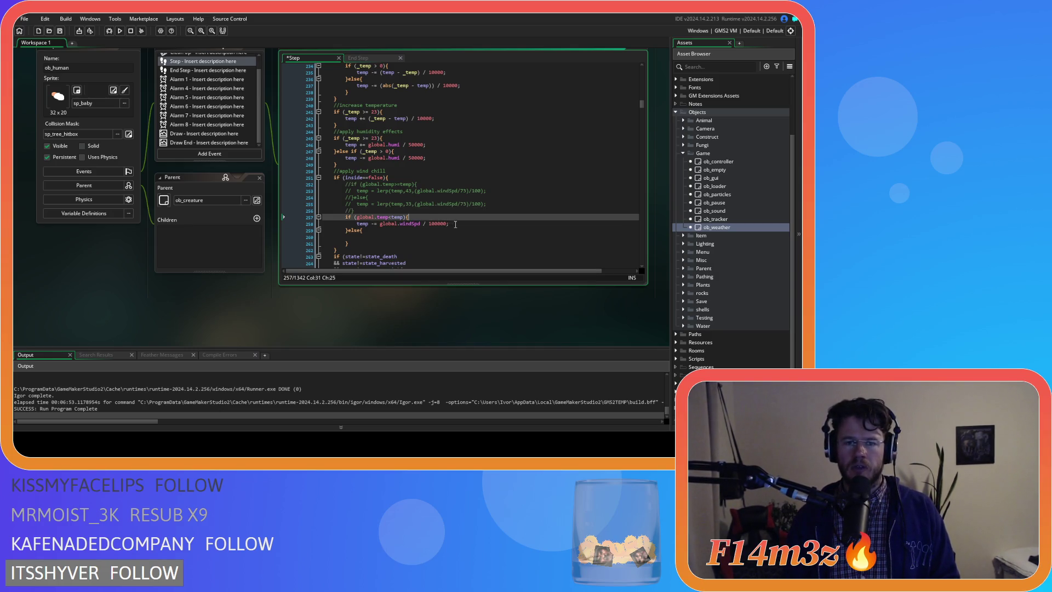
- Paste the windSpd cooling line into the else branch as += and save
left_click(456, 225)
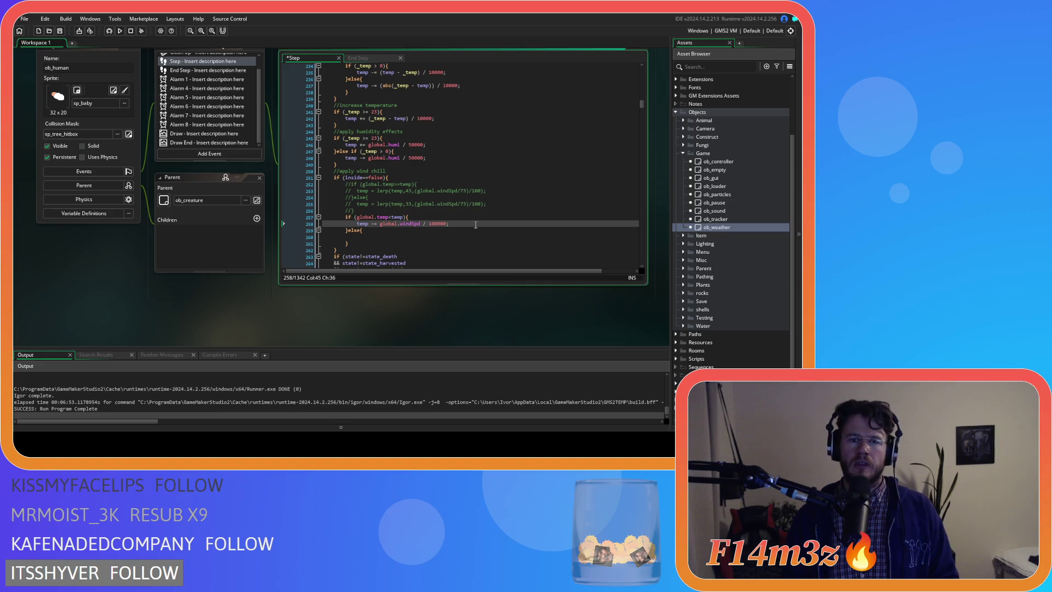
left_click(374, 238)
type("temp -= global.windSpd / 100000;")
type("+")
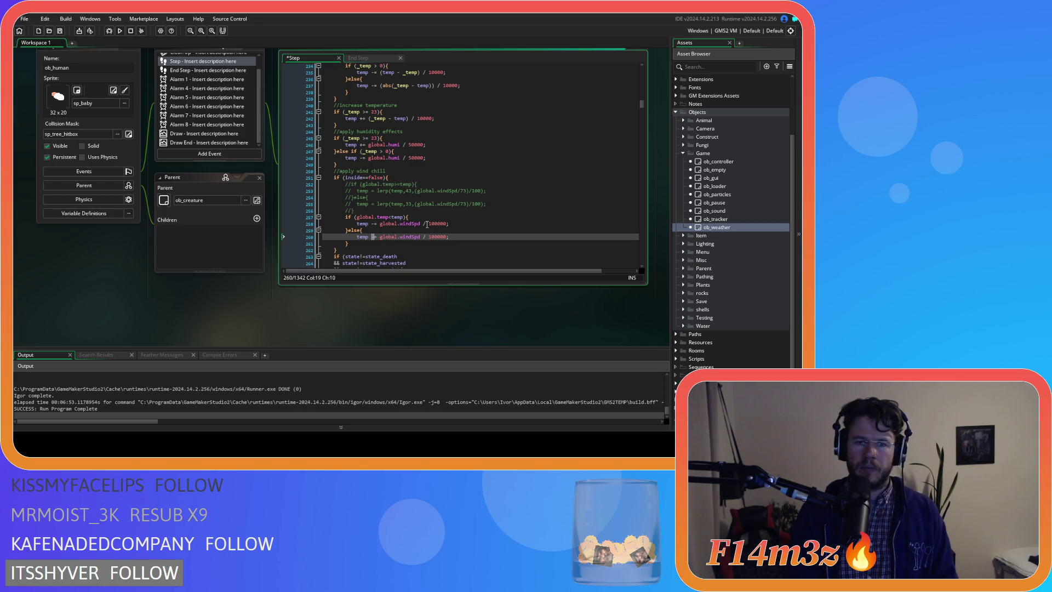
left_click(467, 236)
key("ctrl+s")
- Inspect the 100000 divisor in the cooling and warming wind-chill lines
left_click(430, 223)
left_click_drag(439, 225, 429, 224)
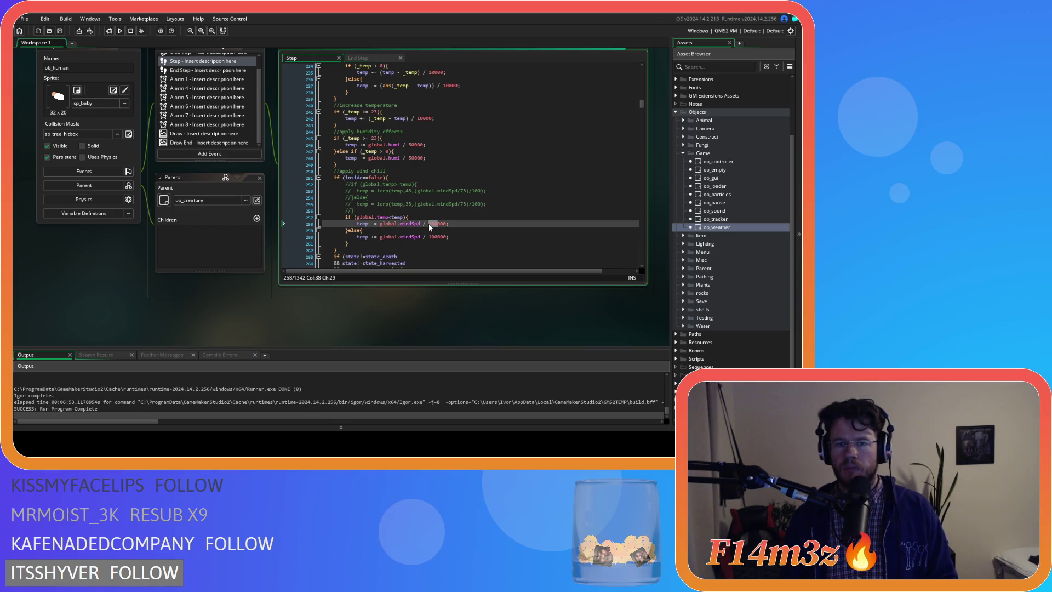
left_click(435, 236)
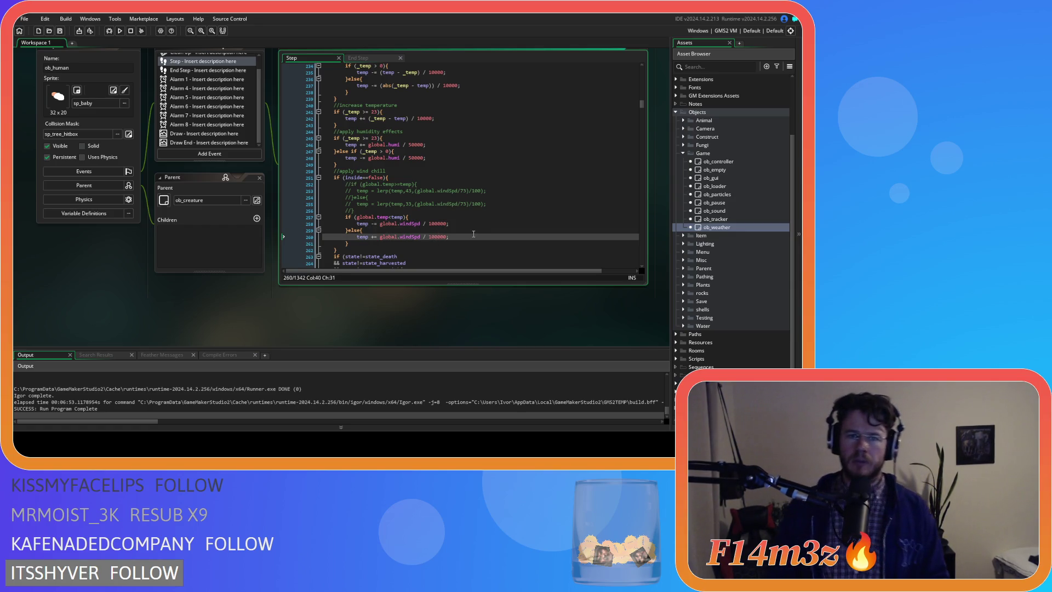
scroll(509, 208, "up", 2)
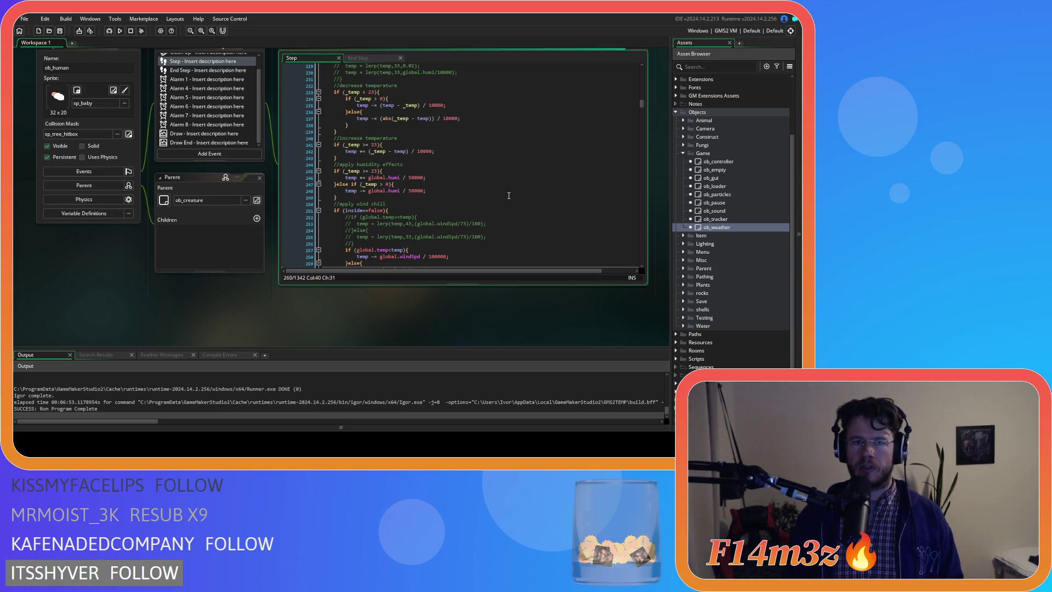
scroll(508, 196, "down", 3)
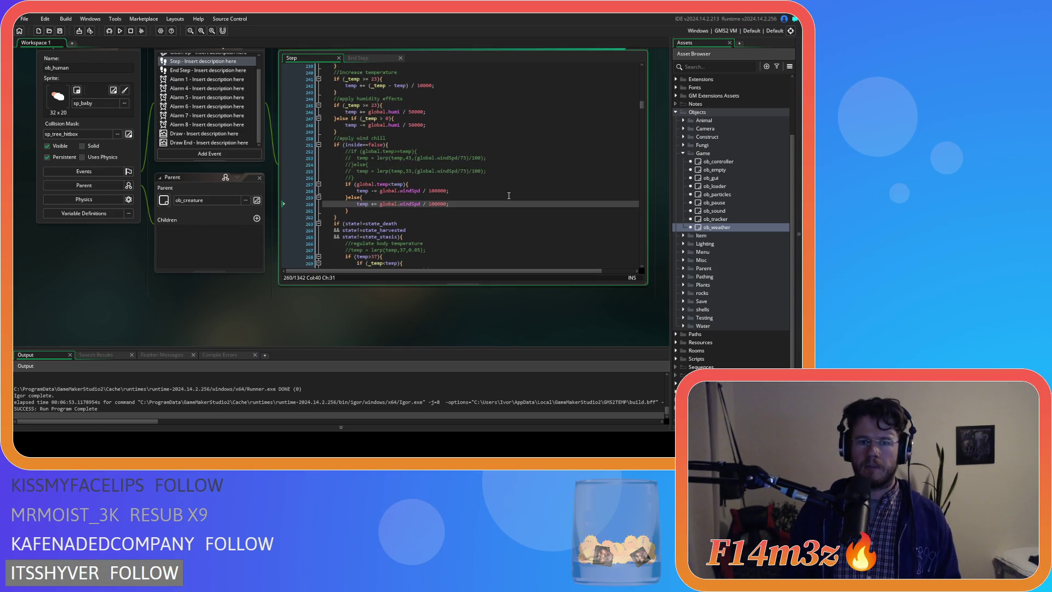
scroll(471, 203, "down", 4)
left_click(472, 190)
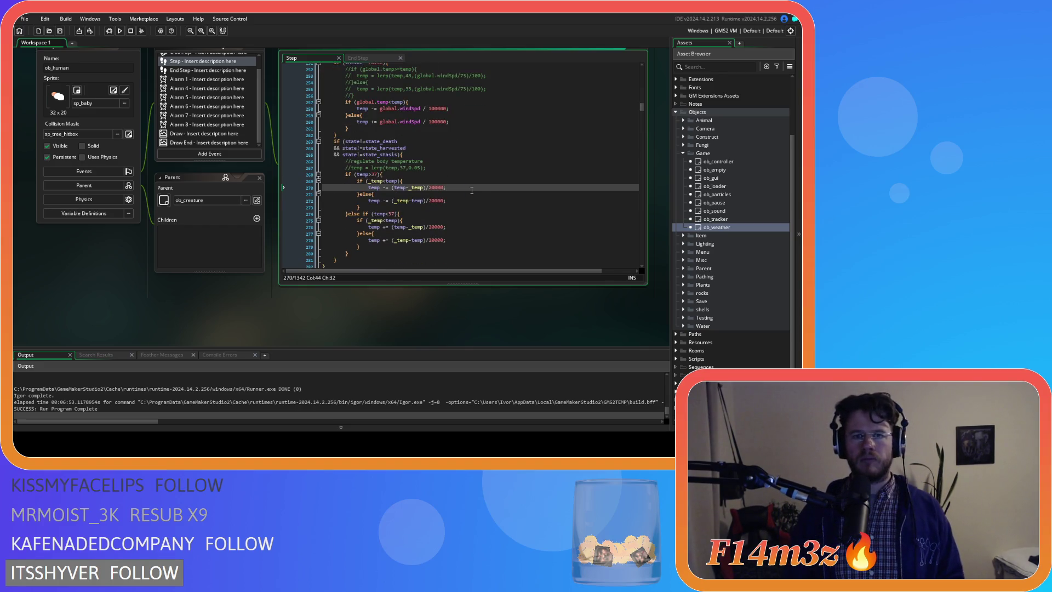
scroll(472, 190, "up", 10)
scroll(472, 190, "down", 3)
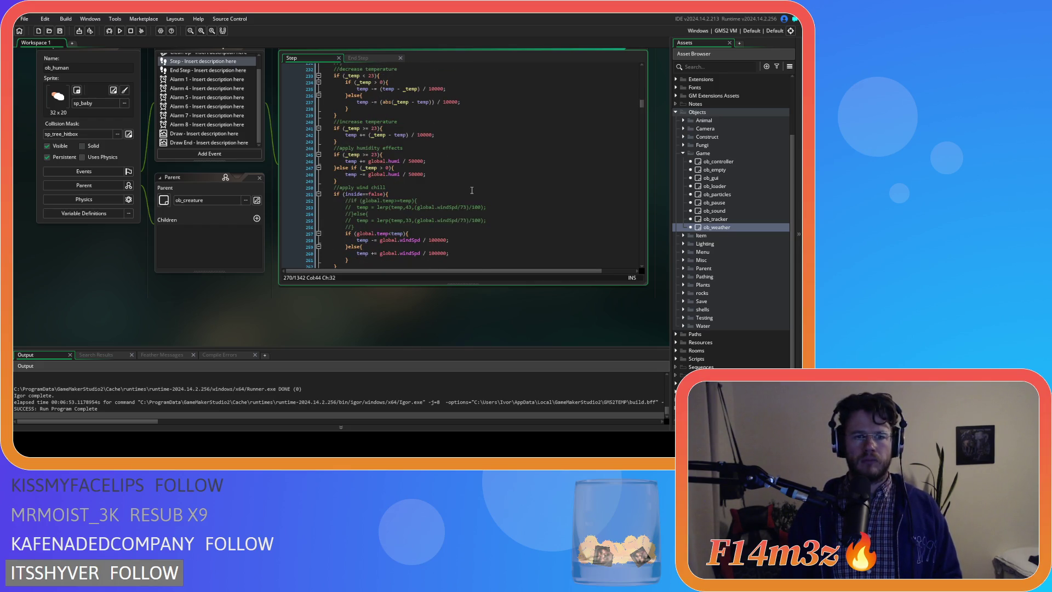
scroll(472, 190, "up", 3)
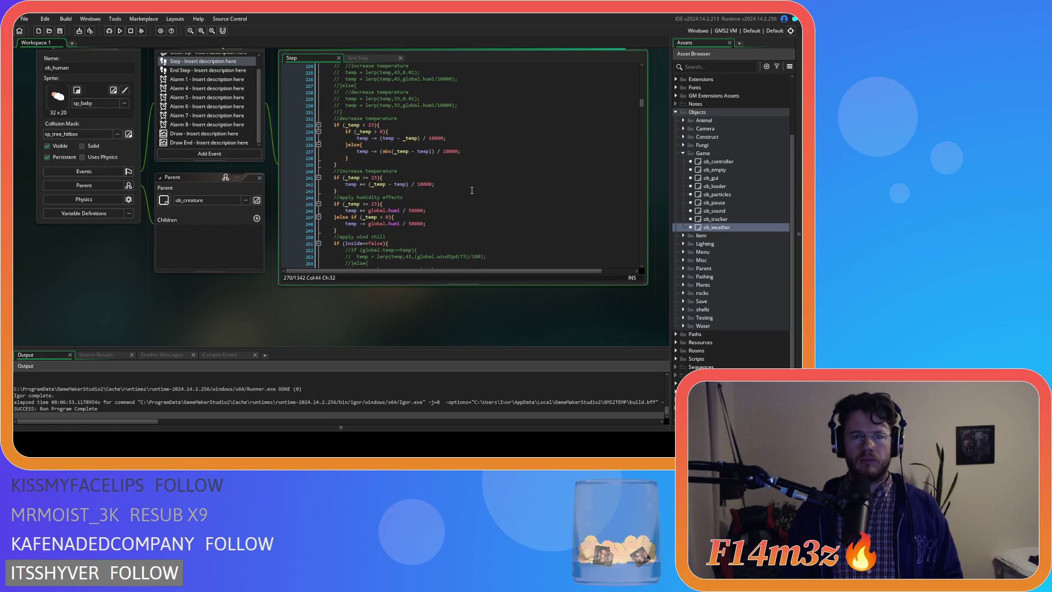
left_click(472, 190)
- Review the body-heat condition and formula and the flat 0.02 fire heating line
scroll(270, 252, "up", 5)
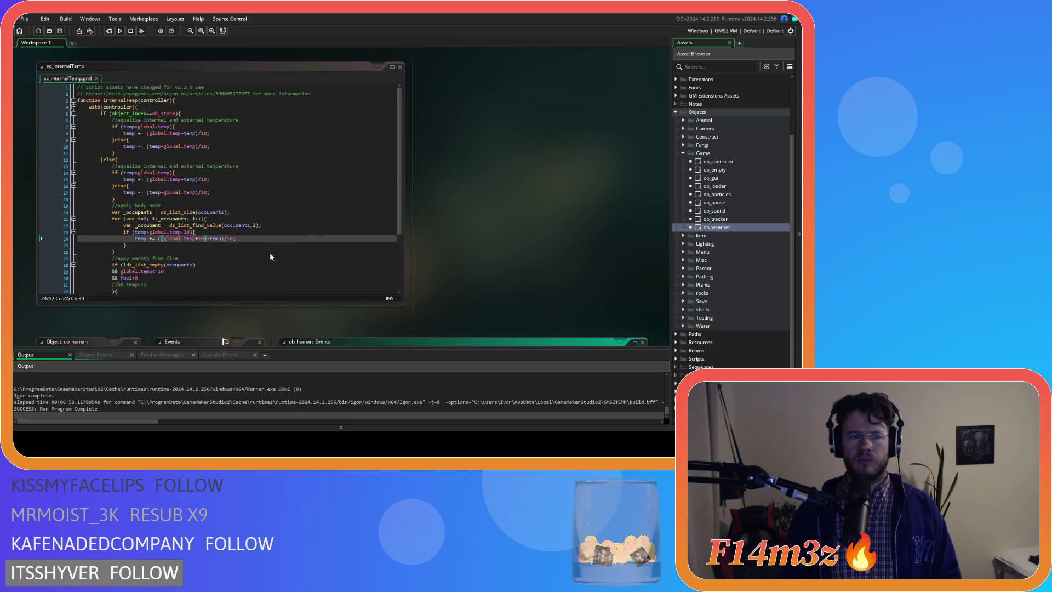
scroll(342, 231, "down", 3)
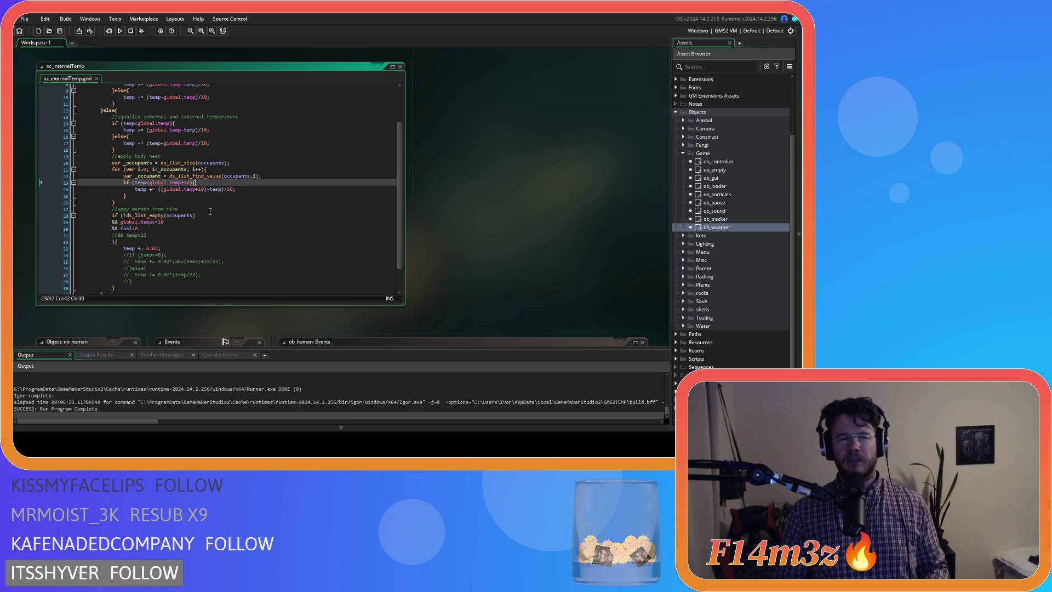
left_click(264, 196)
left_click(274, 183)
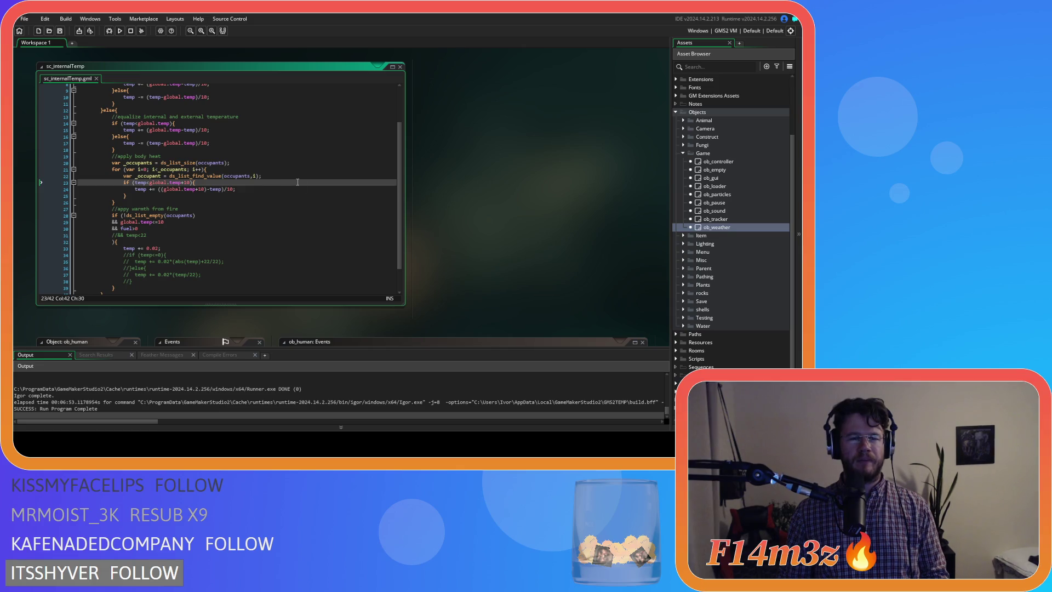
left_click(279, 191)
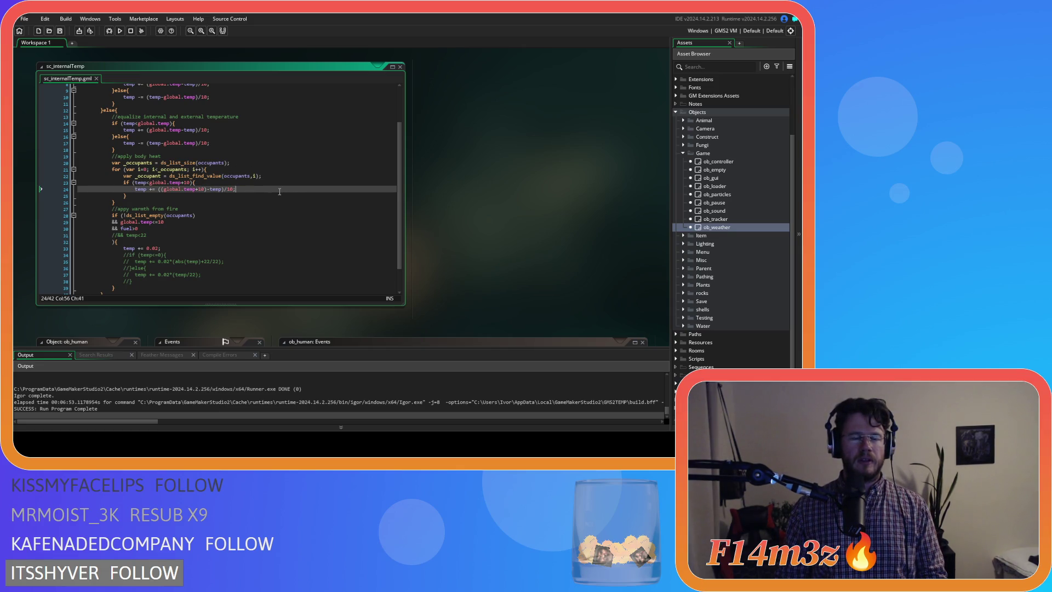
left_click(224, 251)
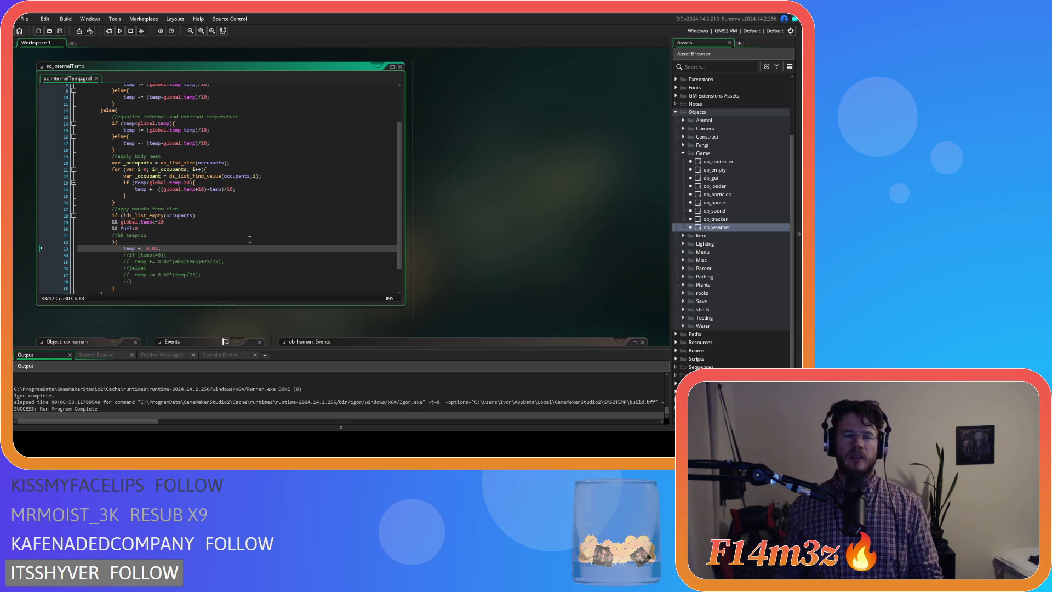
- Change the fire condition from global.temp<10 to global.temp<=0 and save
left_click(157, 222)
type("=")
double_click(161, 222)
type("0")
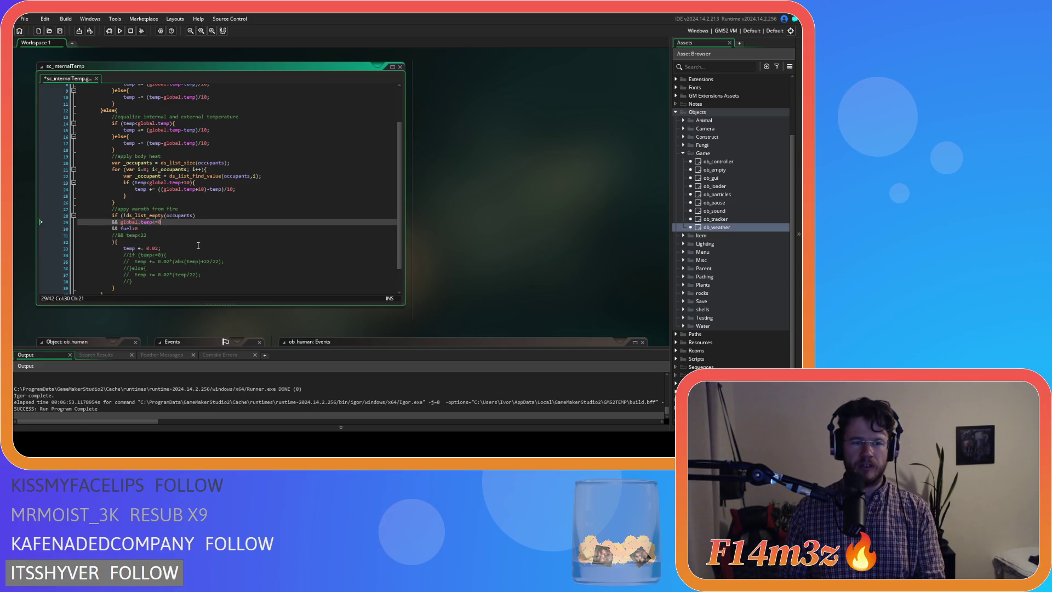
left_click(201, 248)
key("ctrl+s")
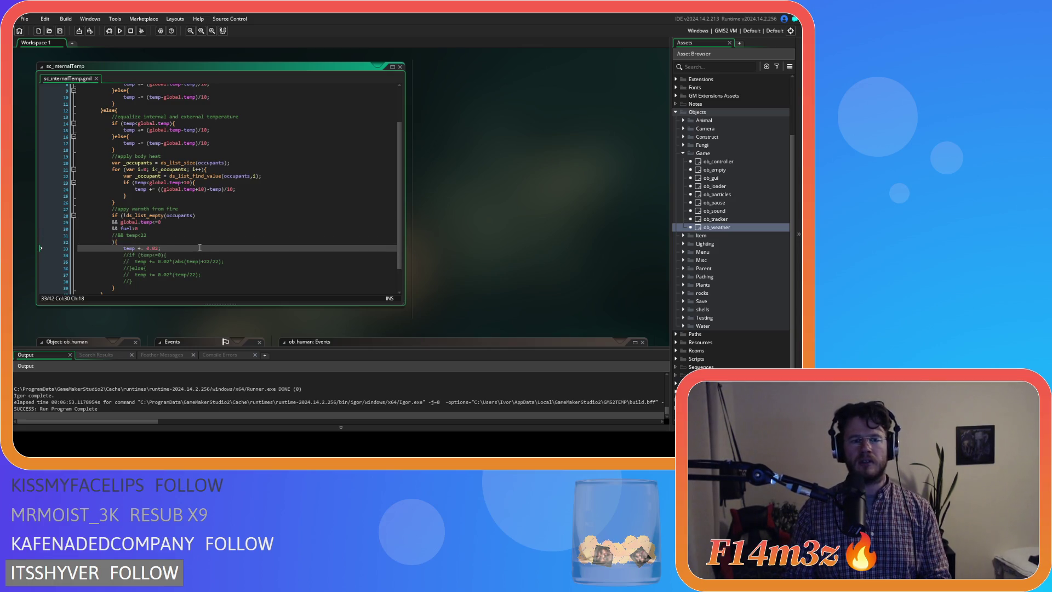
- Copy the body-heat if block and paste it over 'temp += 0.02;'
left_click_drag(139, 195, 123, 186)
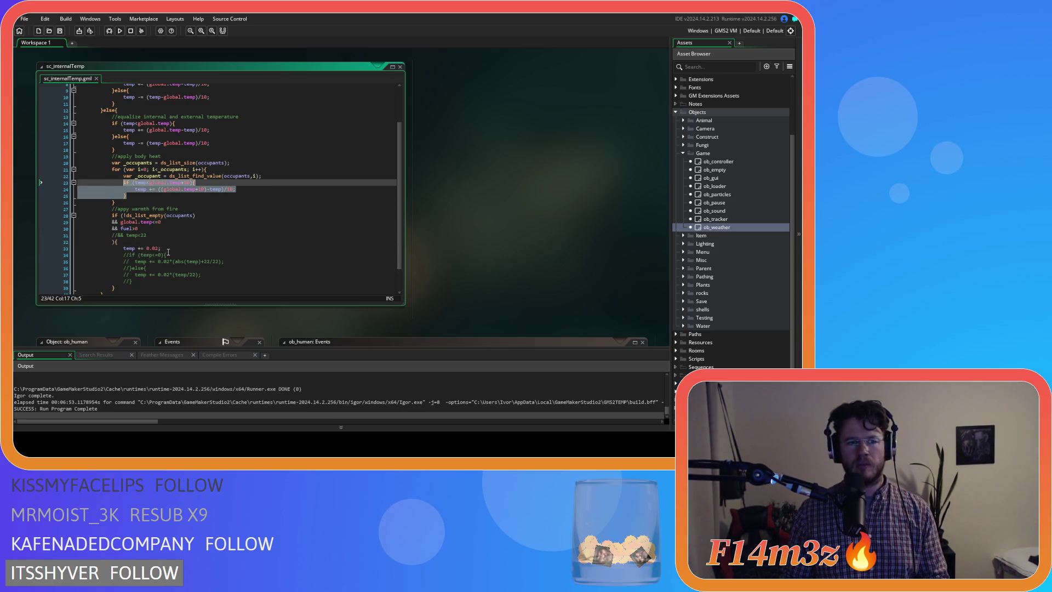
key("ctrl+c")
left_click_drag(168, 252, 124, 249)
key("ctrl+v")
left_click(211, 257)
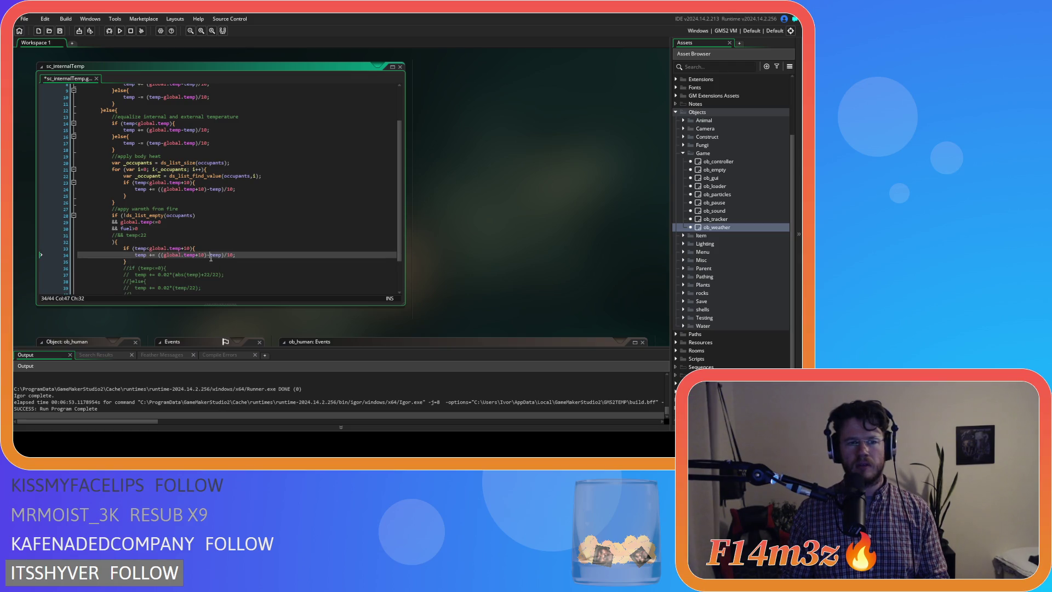
double_click(185, 249)
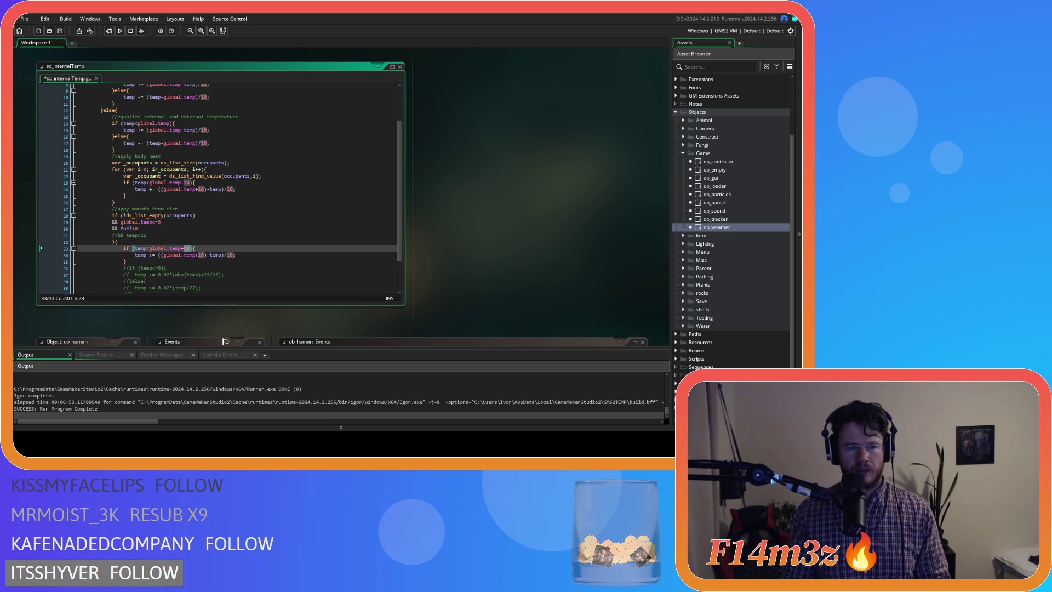
left_click(191, 256)
double_click(189, 249)
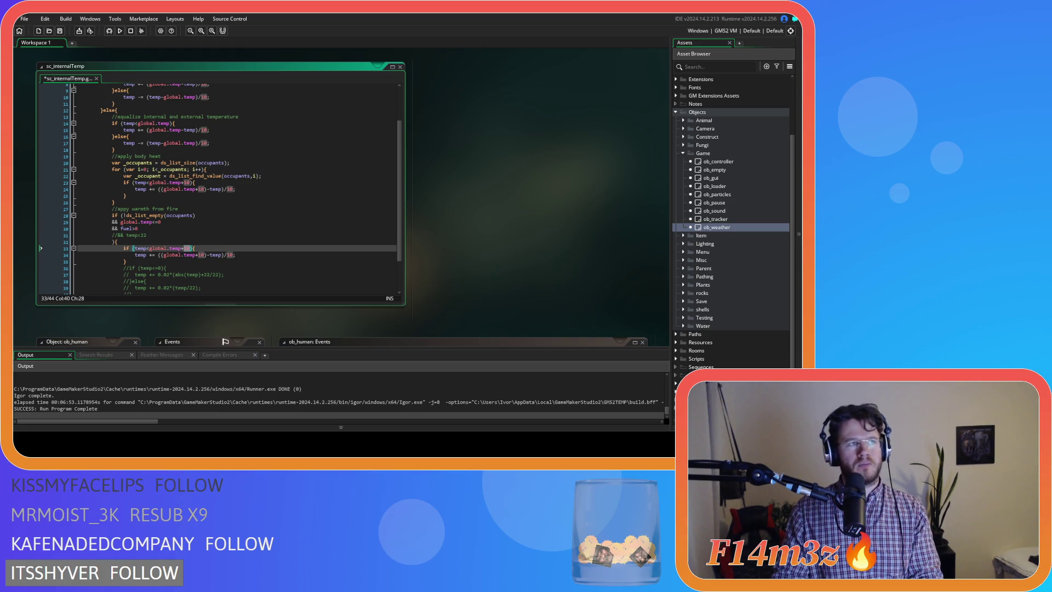
left_click(187, 248)
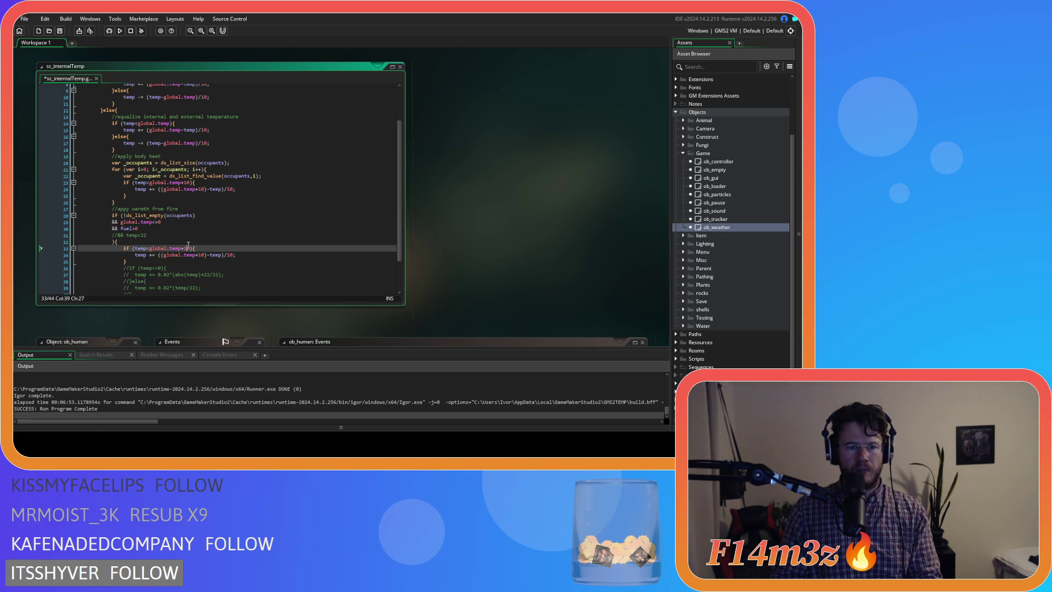
- Replace both 10 offsets with 40 in the fire condition and formula, save, and run
double_click(187, 248)
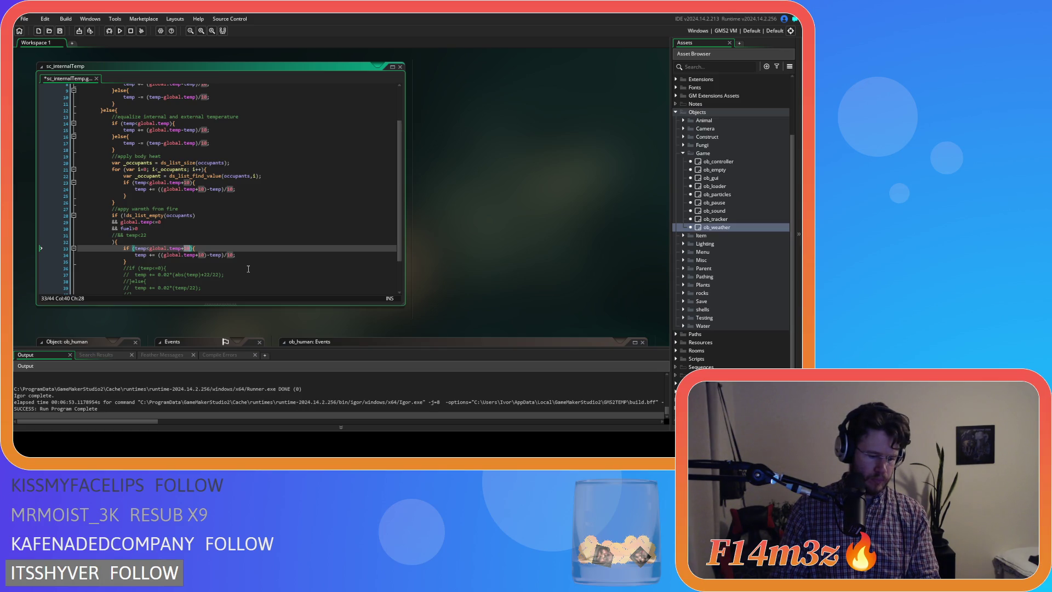
type("40")
double_click(202, 255)
type("40")
left_click(254, 253)
key("ctrl+s")
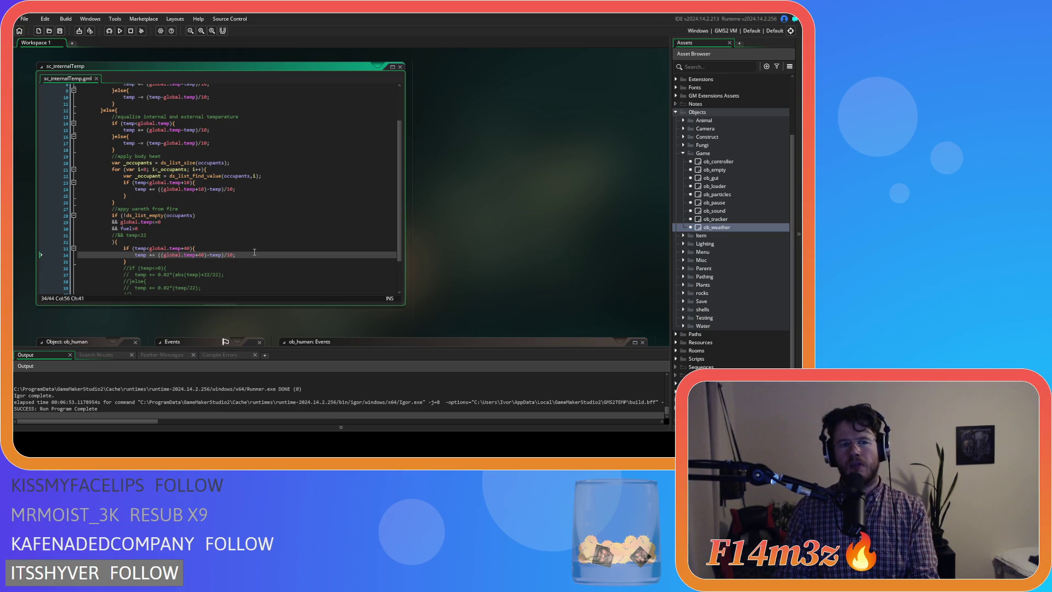
key("F5")
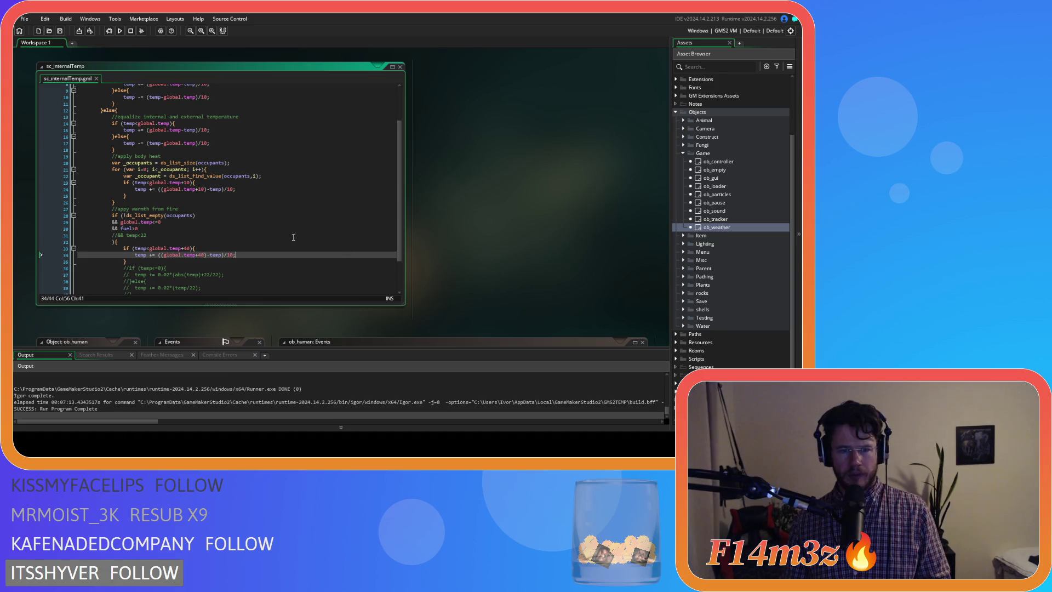
- Go to the fuel condition line in the fire-warmth check
left_click(149, 231)
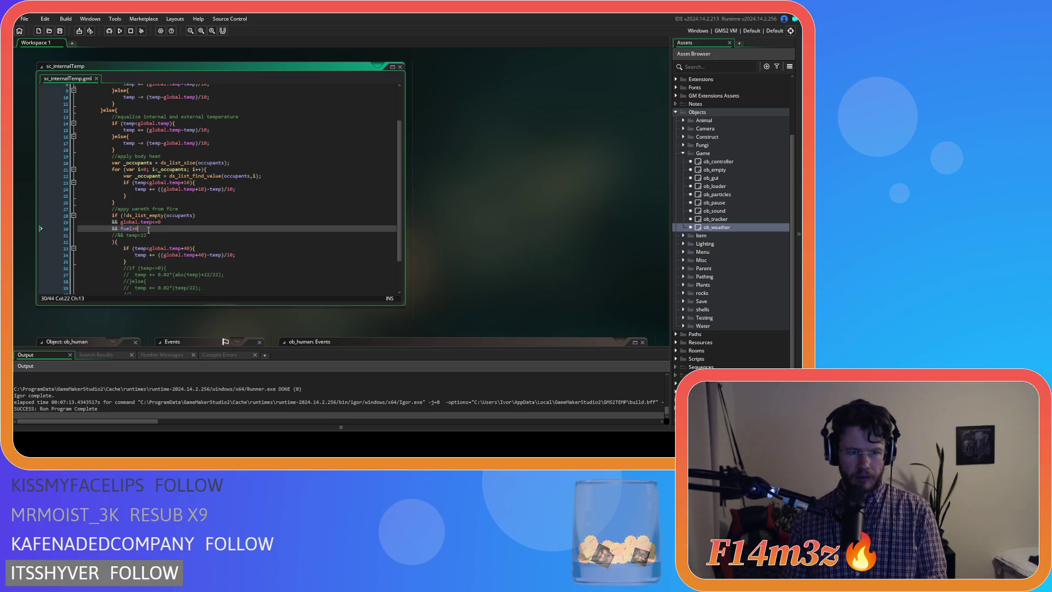
- Comment out the fuel condition as '//&& fuel>0' and test-run the game
key("ctrl+k")
key("F5")
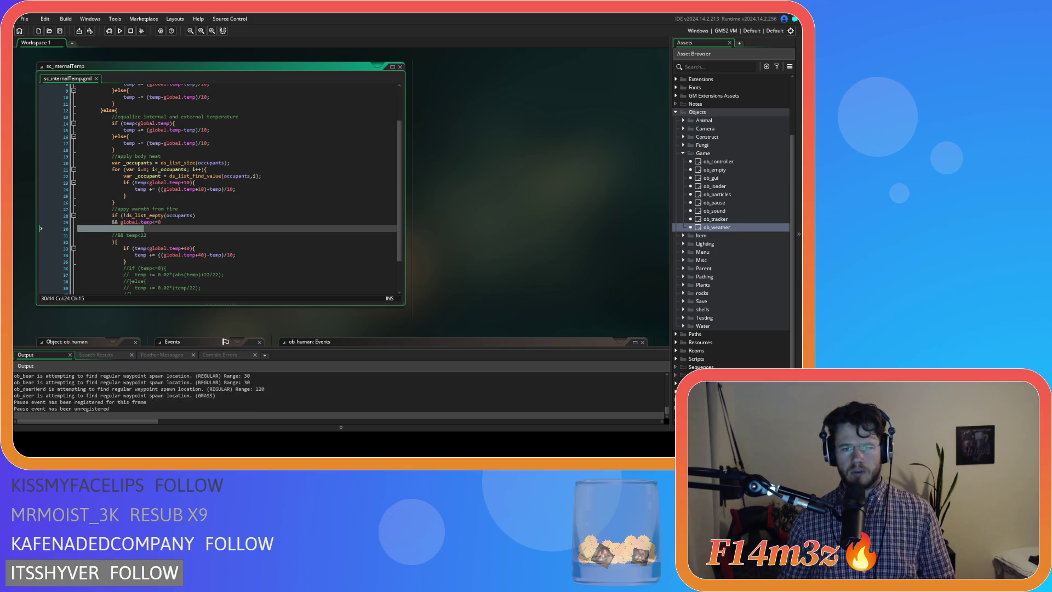
type("//&& fuel>0")
left_click(254, 237)
left_click(249, 250)
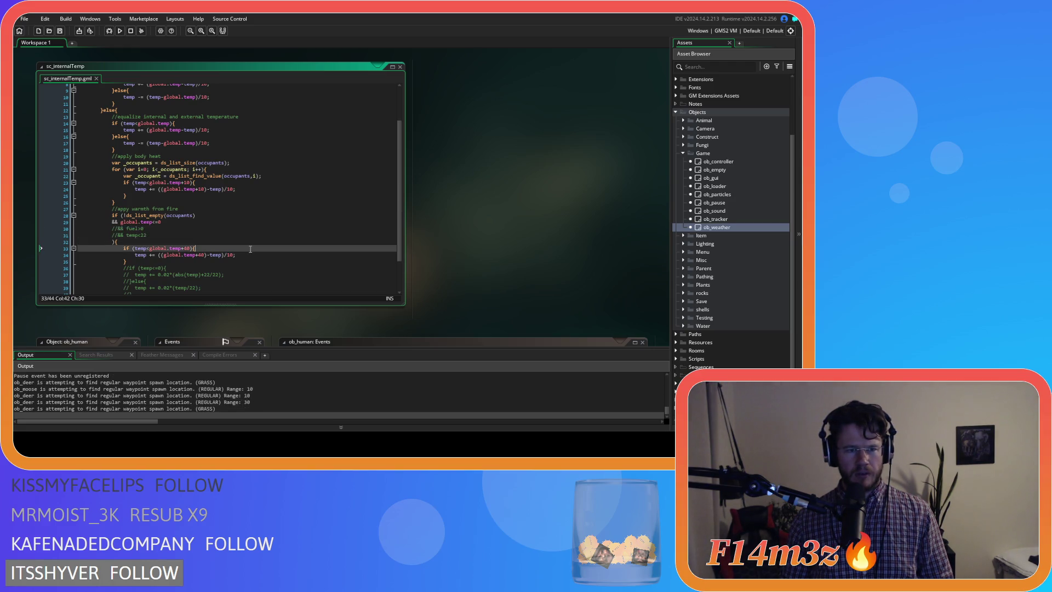
left_click(250, 256)
left_click(252, 263)
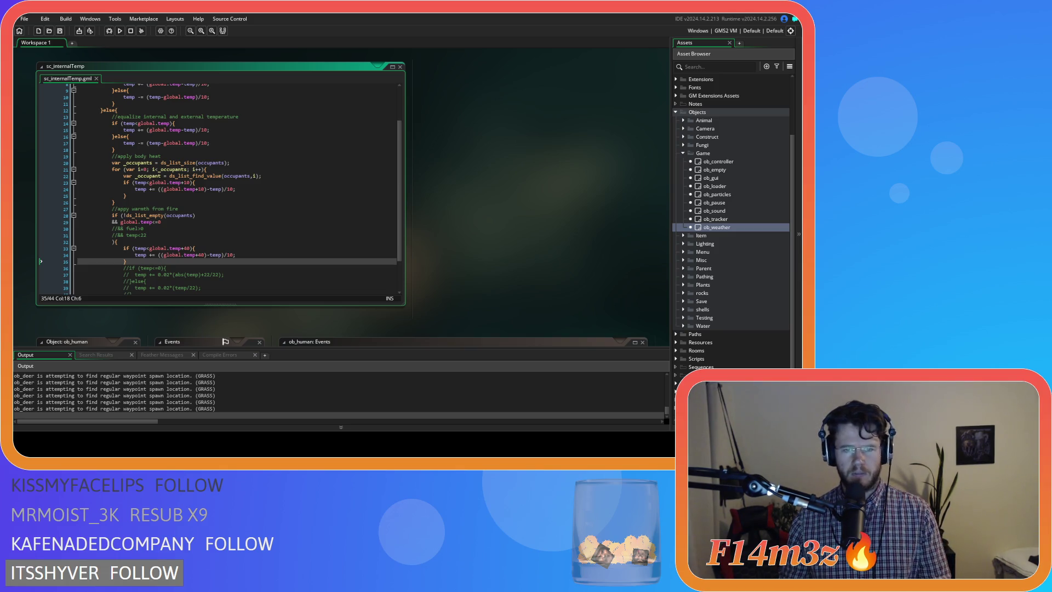
- Scroll back to the fire-warmth code and select the 10 divisor on line 34
left_click(292, 189)
scroll(292, 190, "up", 3)
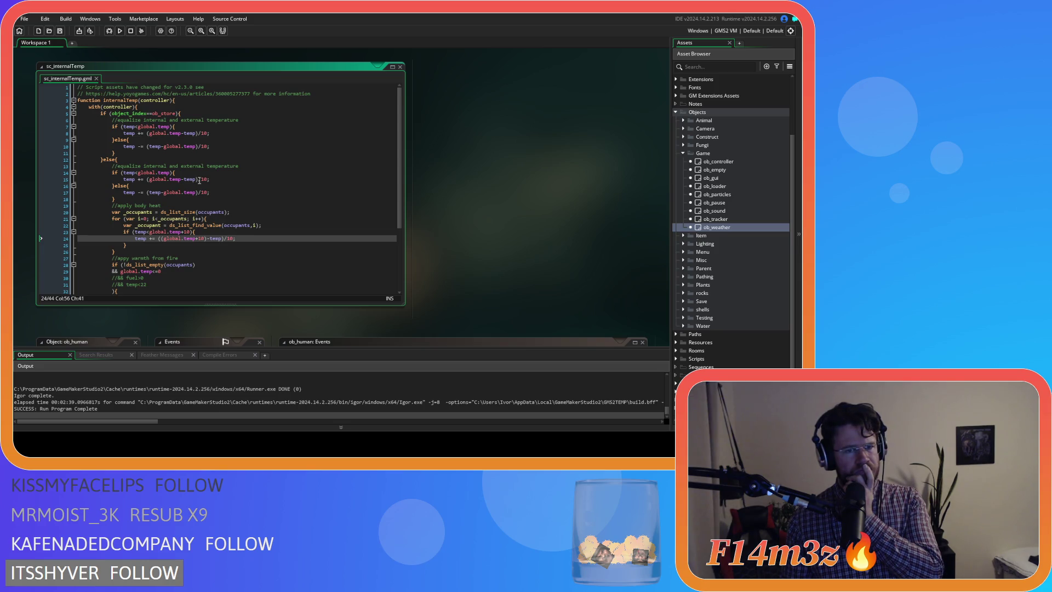
scroll(200, 180, "down", 5)
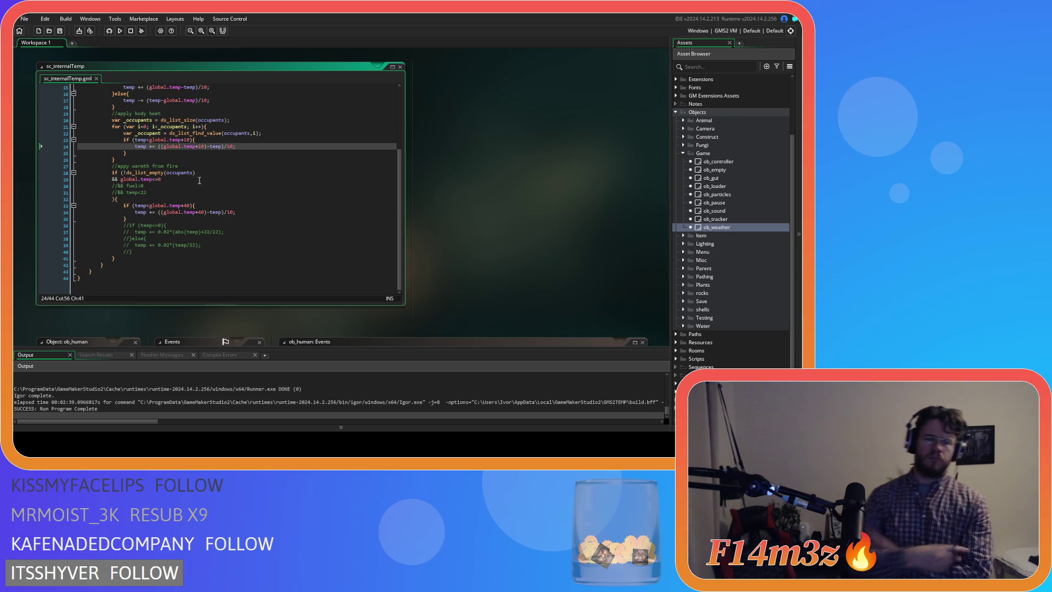
scroll(219, 164, "up", 4)
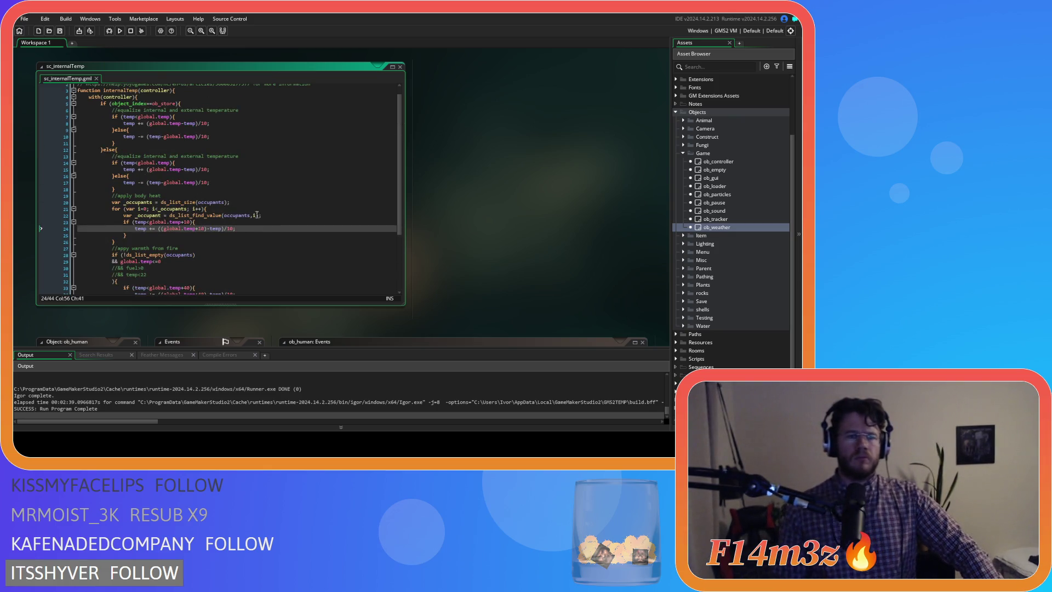
mouse_move(235, 218)
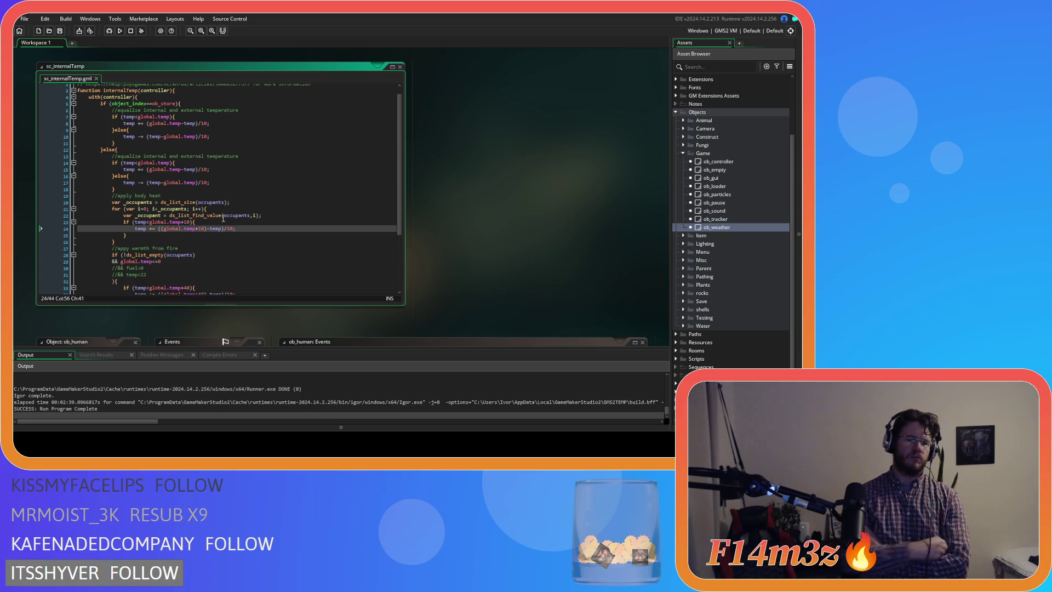
scroll(281, 183, "down", 1)
scroll(282, 183, "down", 2)
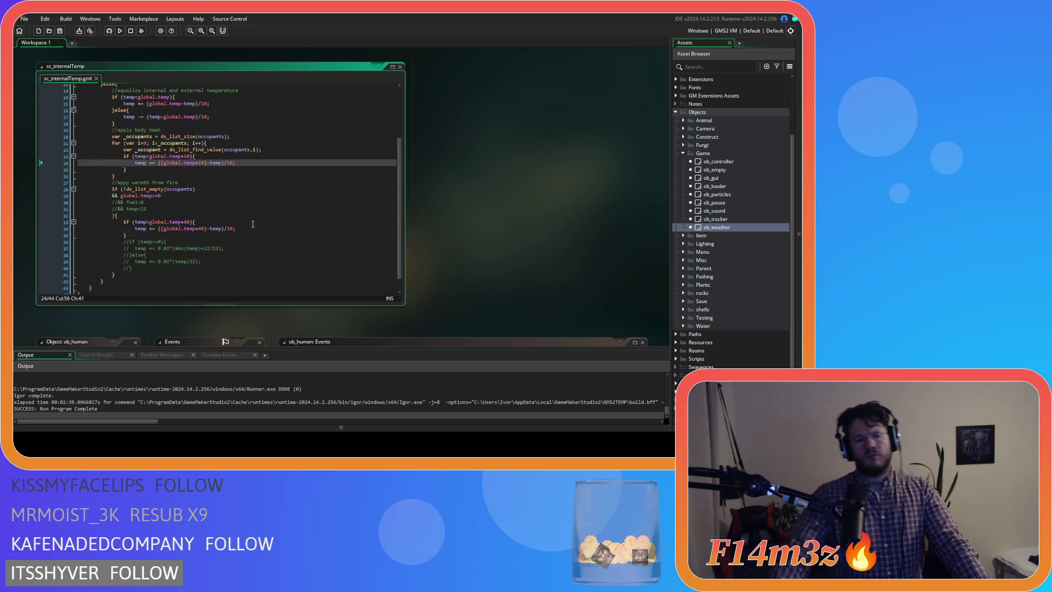
double_click(230, 228)
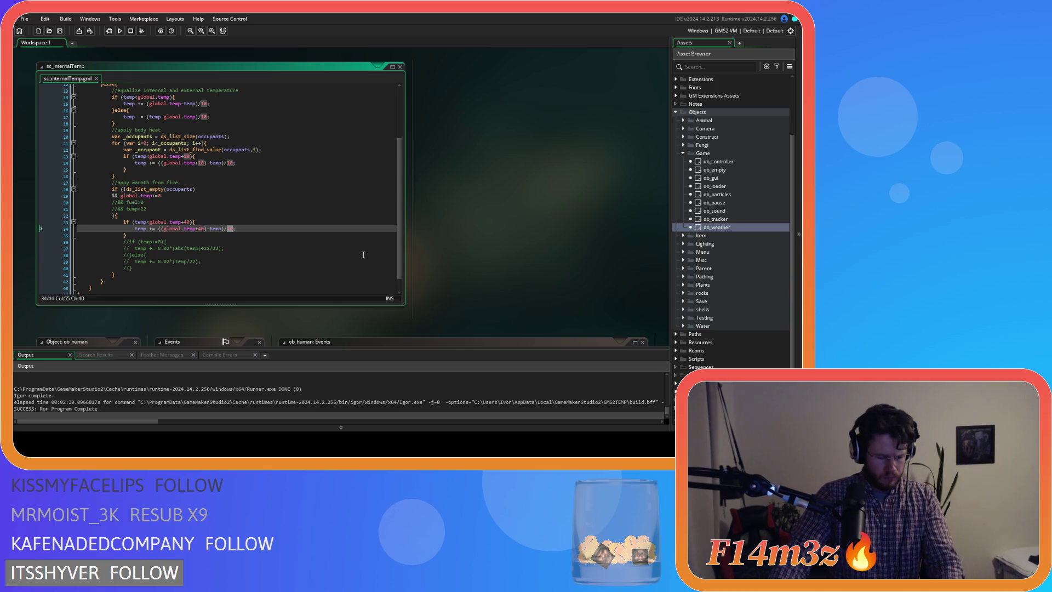
- Replace the line-34 divisor 10 with 5 and launch a test run
type("5")
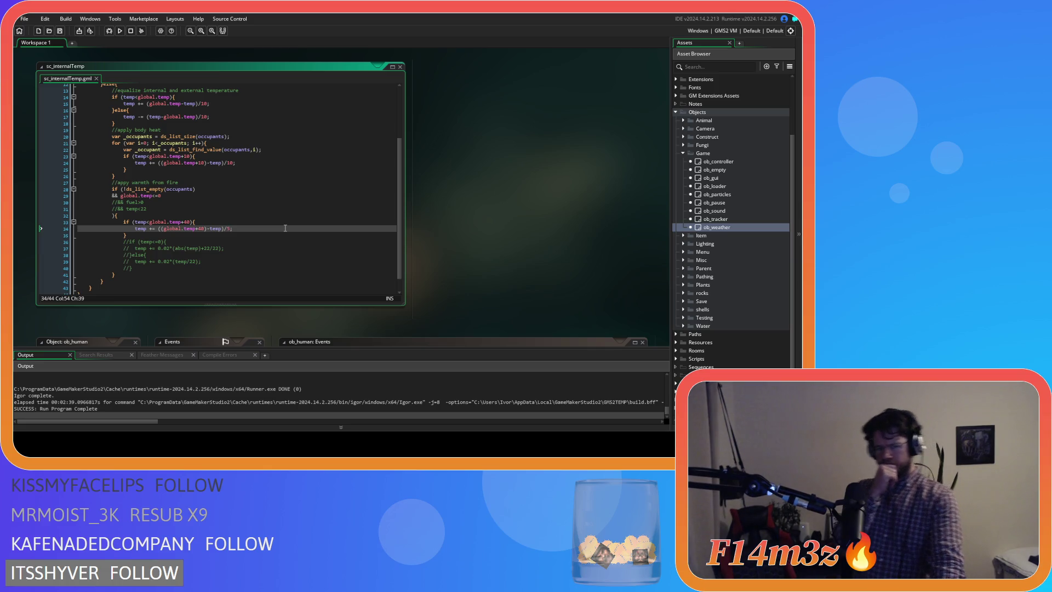
key("F5")
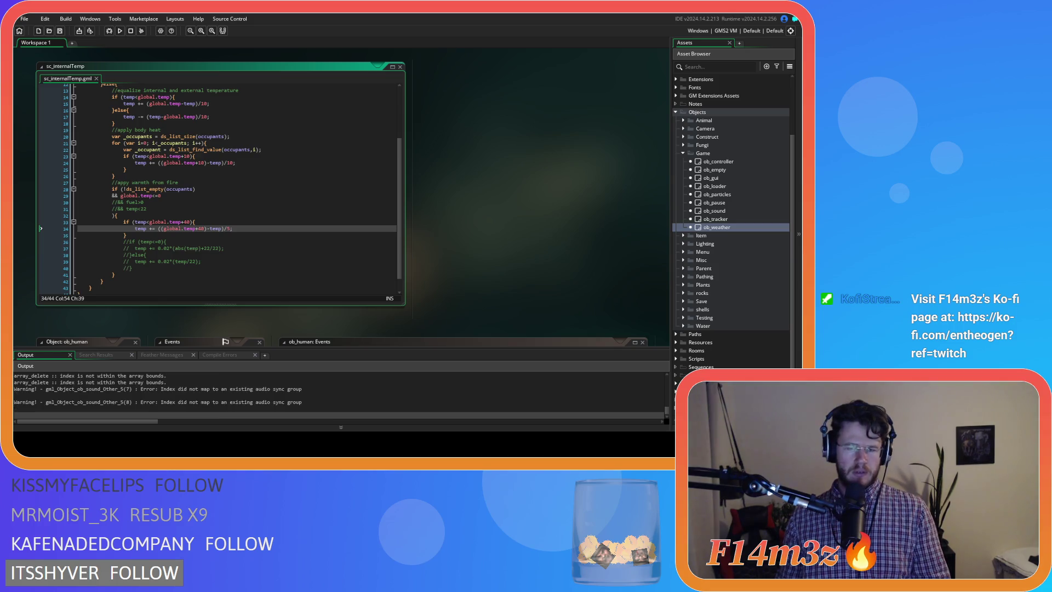
- Return to the sc_internalTemp code after play-testing the divide-by-5 build
left_click(229, 169)
- Change the /10 divisors on lines 8 and 10 to /100, save, and test-run
left_click(229, 229)
scroll(200, 159, "up", 4)
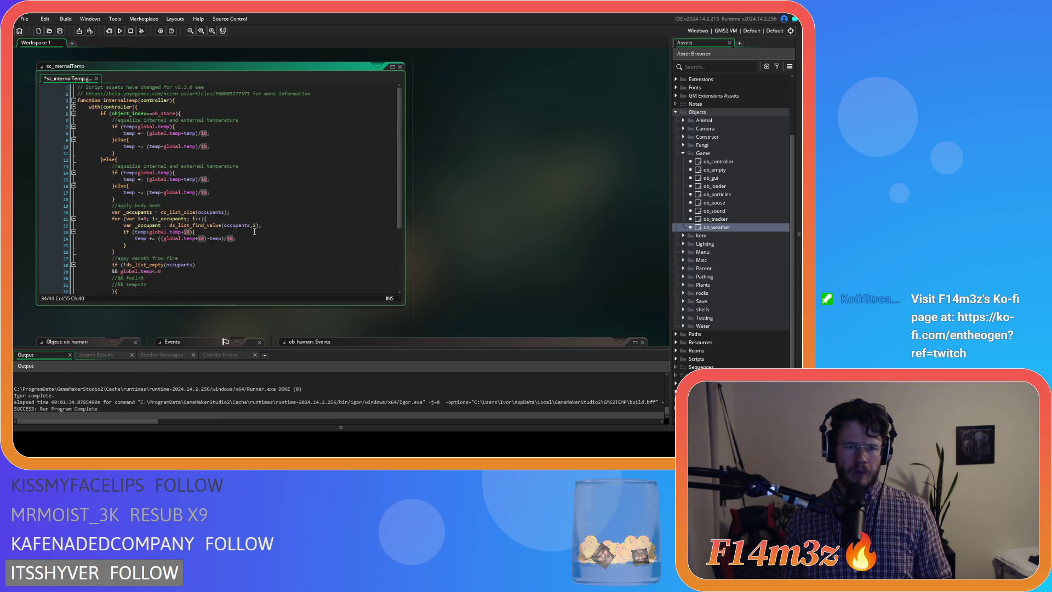
left_click(207, 134)
type("00")
key("BackSpace")
left_click(204, 146)
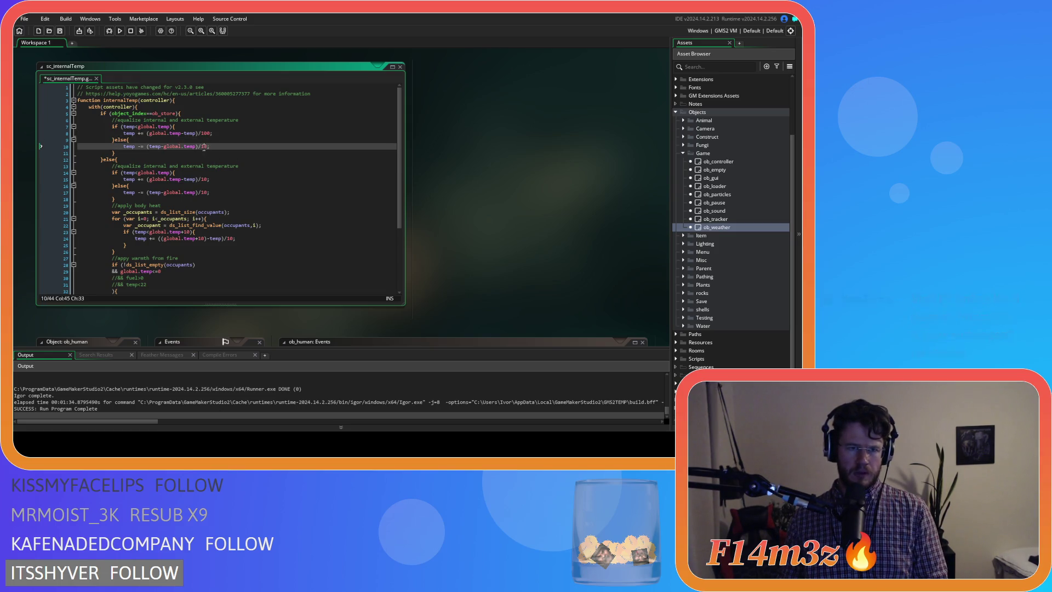
type("0")
key("ctrl+s")
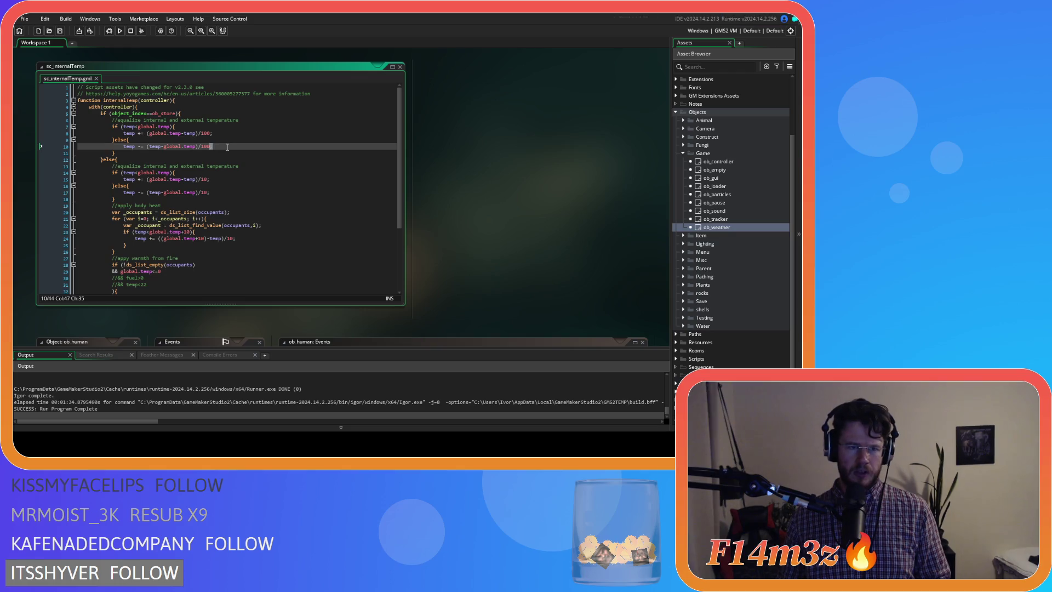
key("F5")
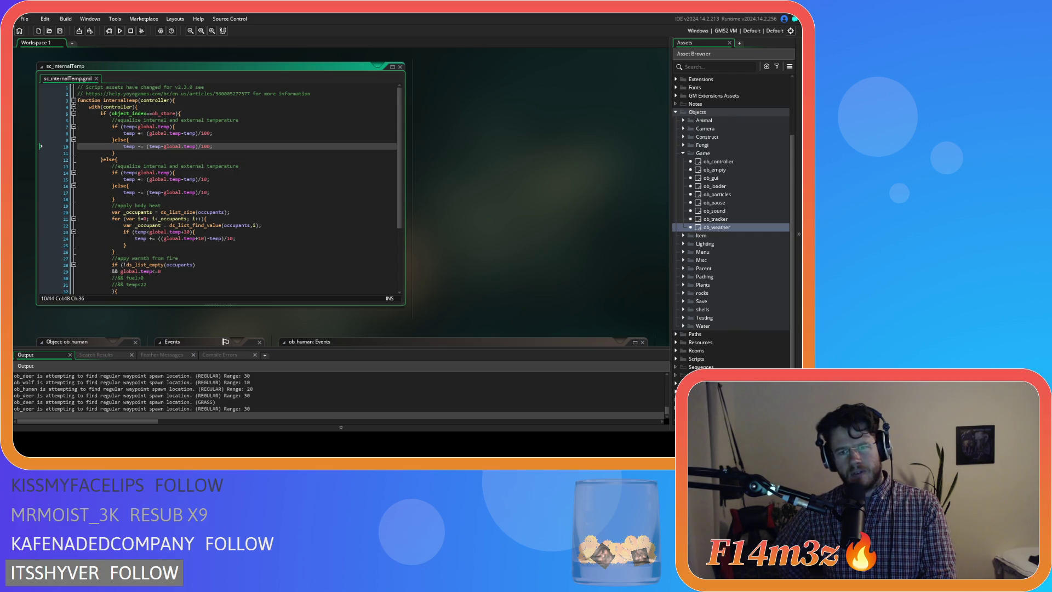
scroll(283, 216, "down", 5)
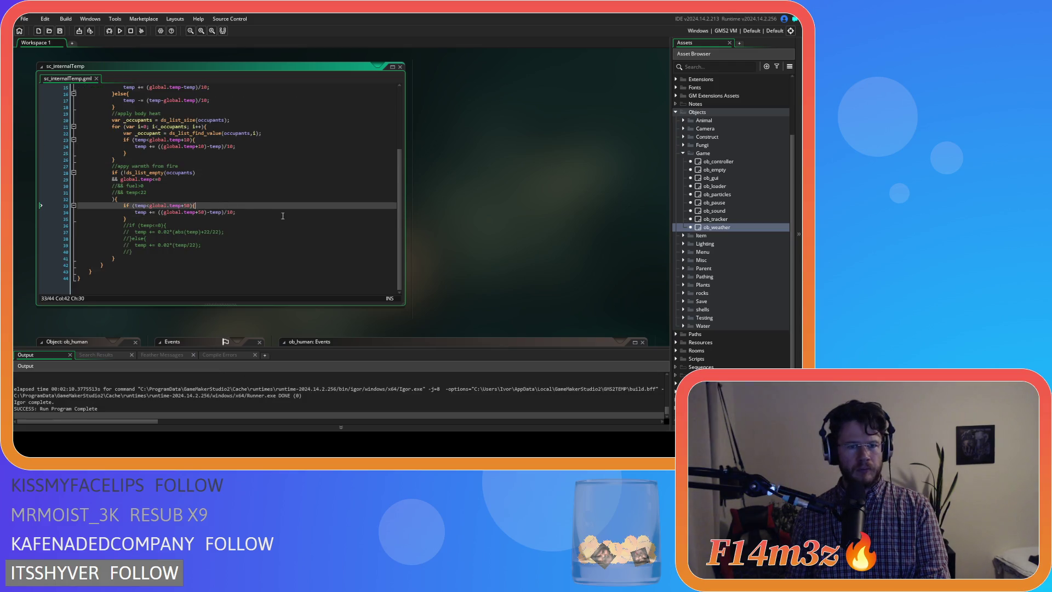
- Go back to the fire-warmth block and select the 50 threshold offsets on lines 33–34
left_click(283, 216)
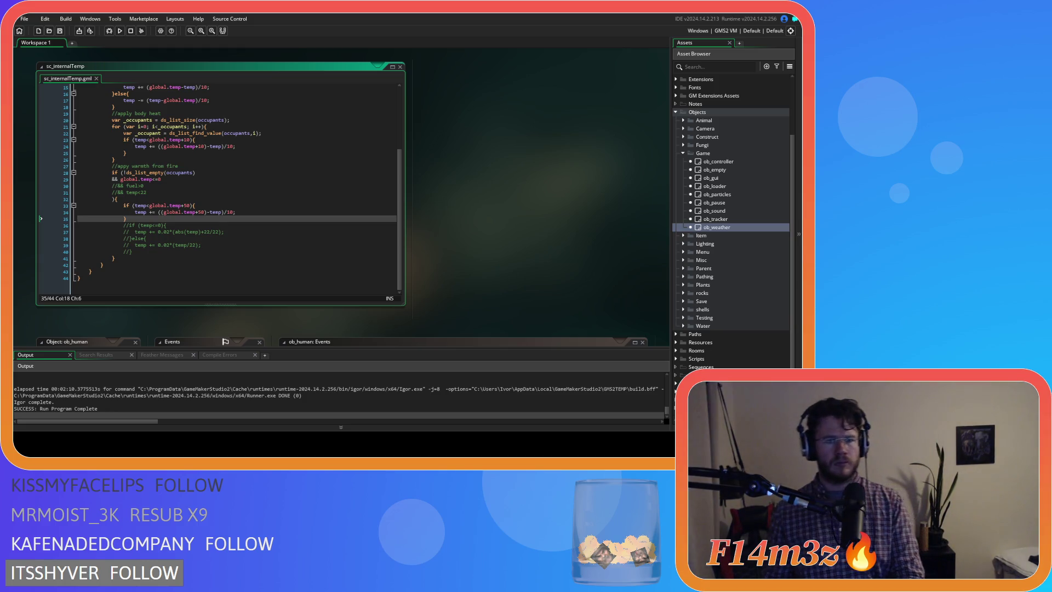
left_click(290, 207)
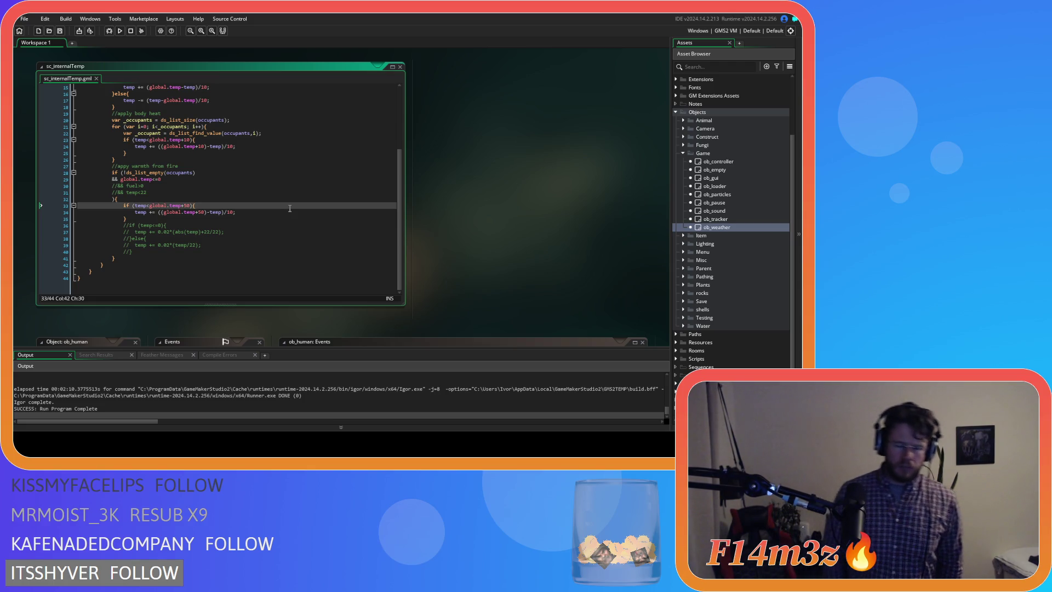
double_click(201, 213)
key("Up")
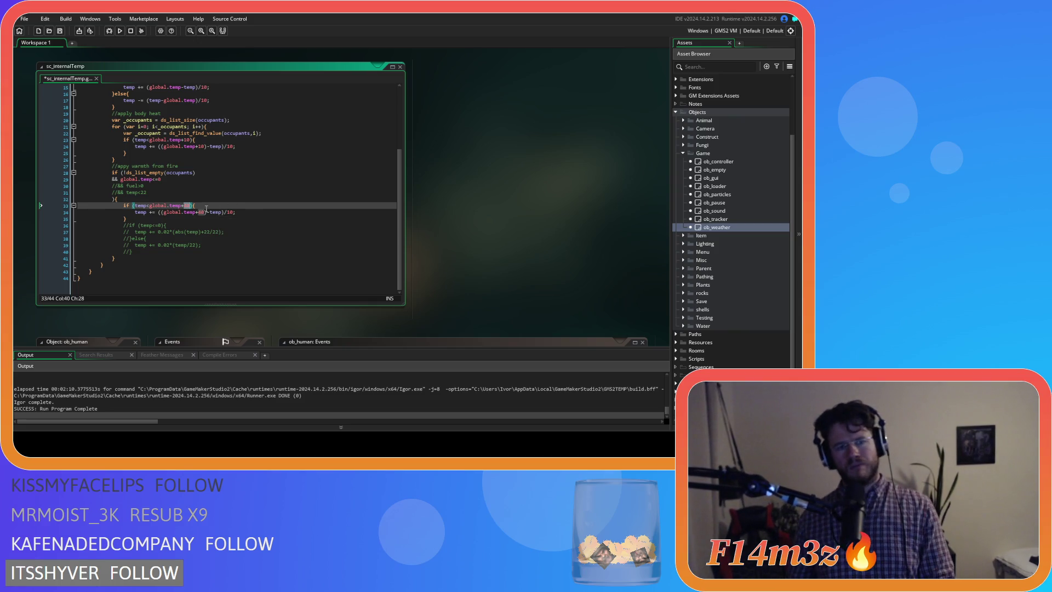
- Change the fire-warmth threshold from 40 to 45 on lines 33 and 34, then save
left_click_drag(186, 146, 209, 147)
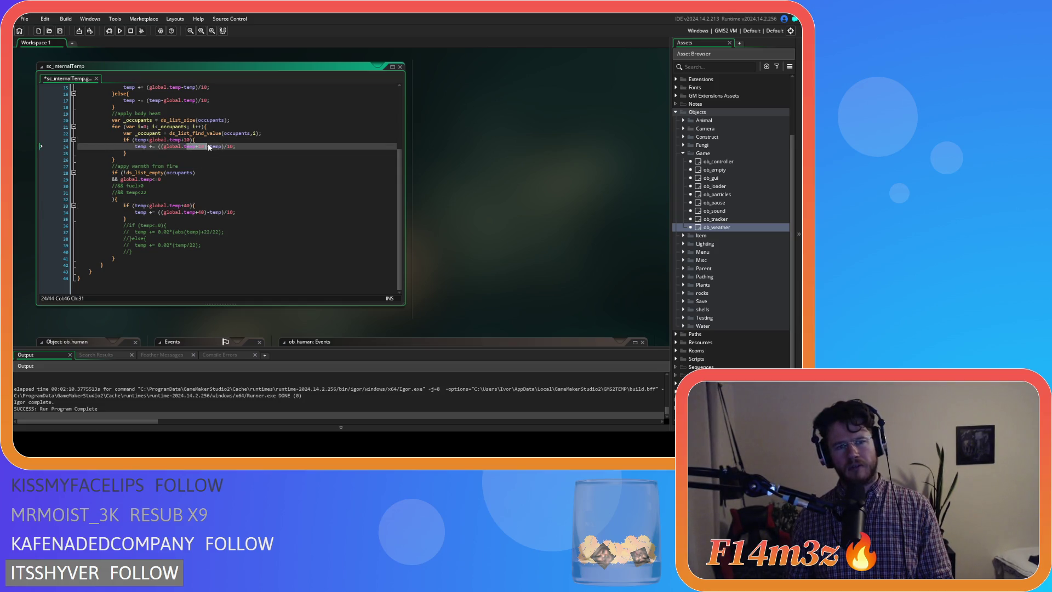
left_click(191, 206)
key("BackSpace")
type("5")
left_click(203, 213)
key("BackSpace")
type("5")
left_click(248, 211)
key("ctrl+s")
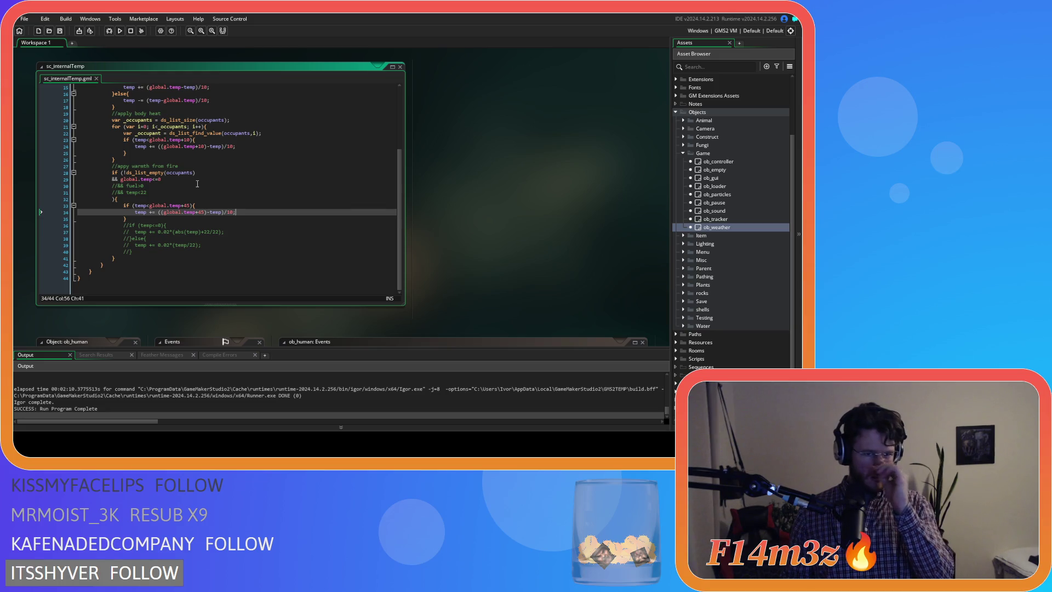
- Replace the fire-warmth divisor 10 with 2.5 and test-run the game
double_click(229, 211)
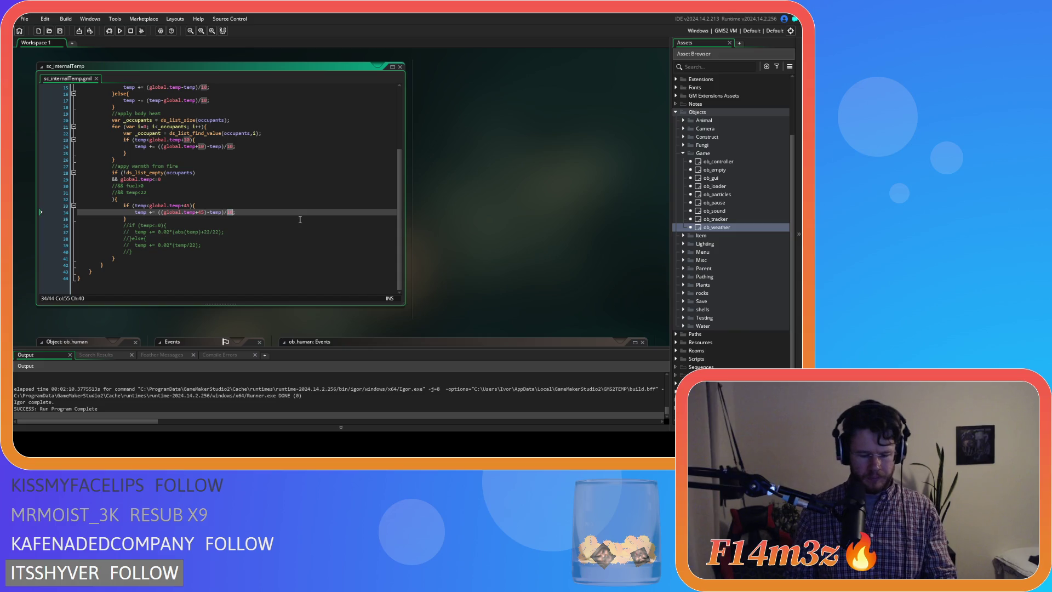
type("2.5")
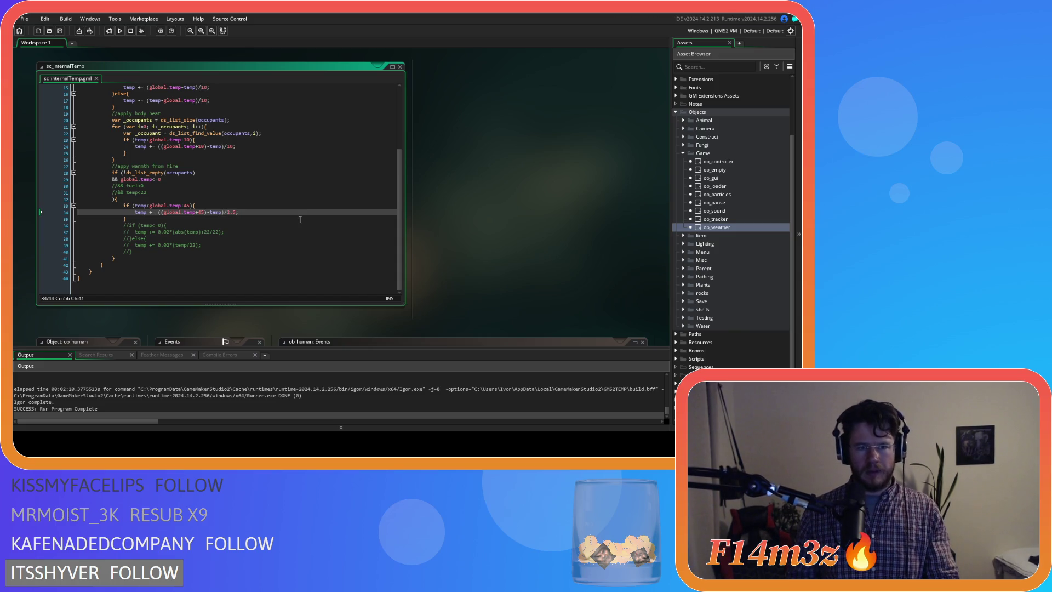
type(";")
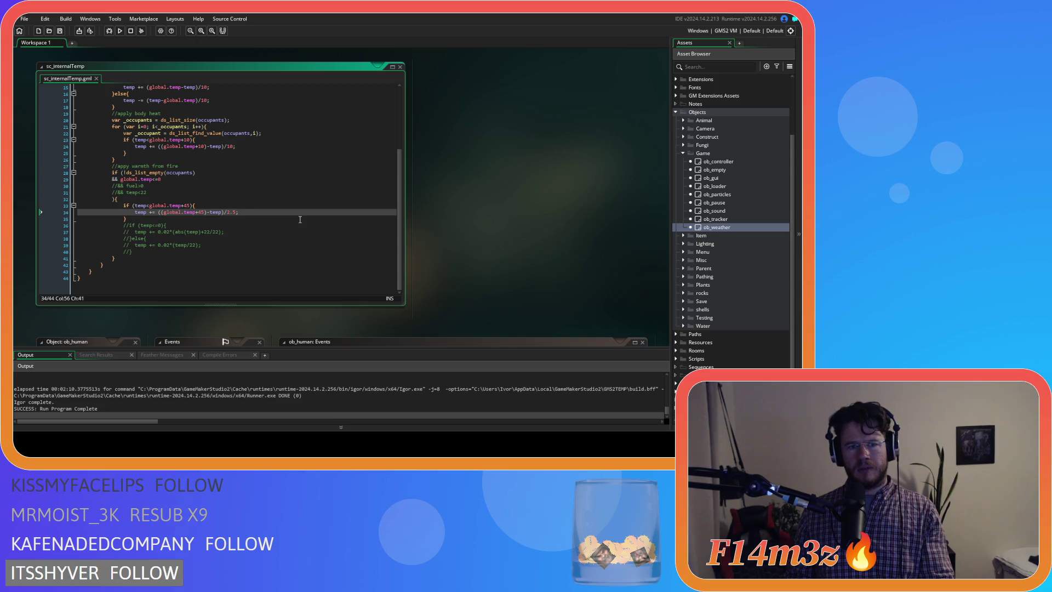
key("F5")
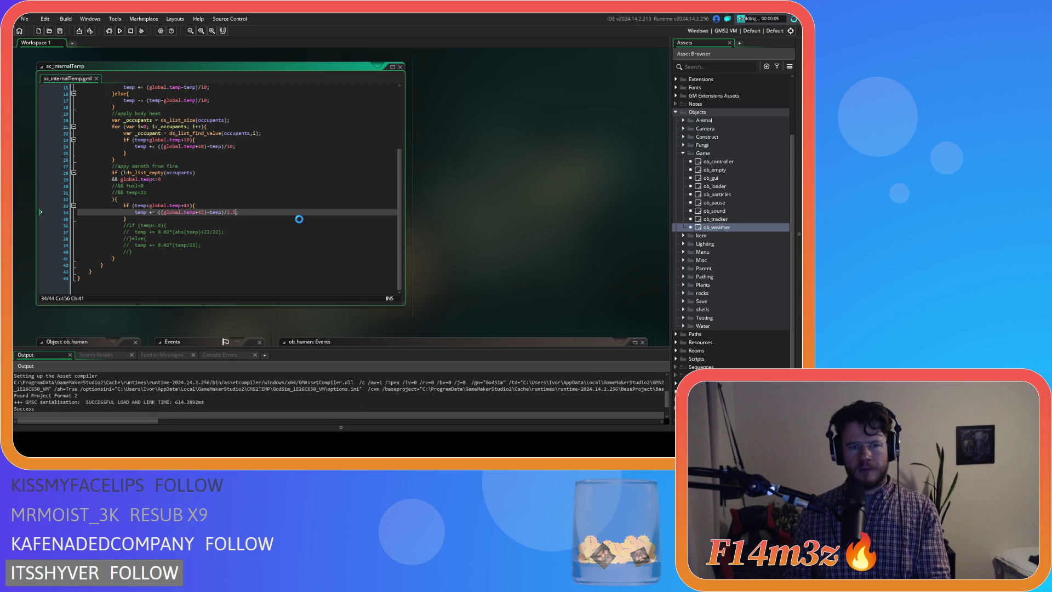
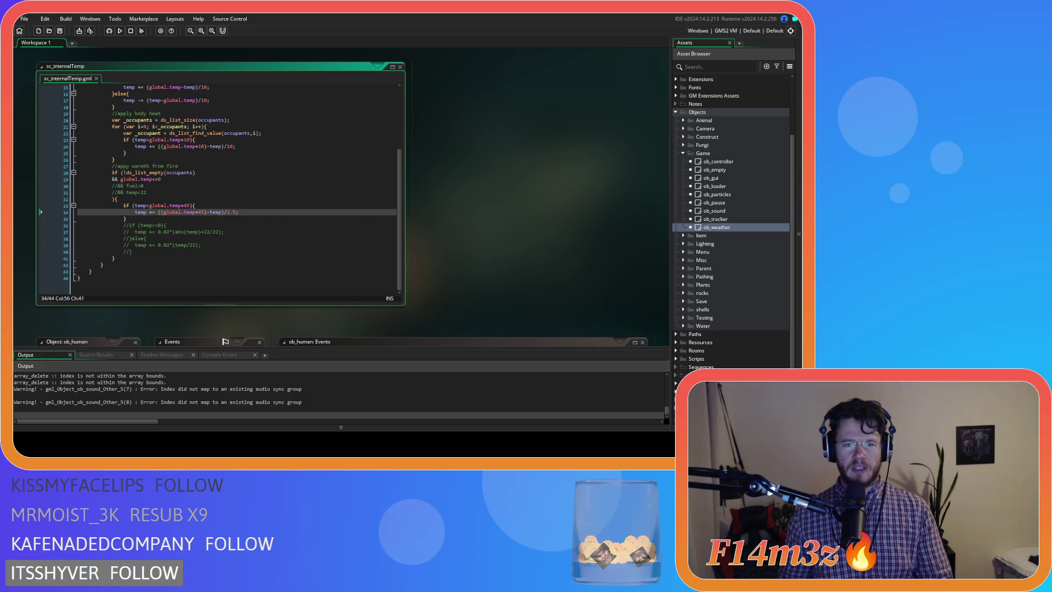
- In sc_internalTemp, change both 45 values in the fire-warmth formula and threshold to 40
double_click(201, 212)
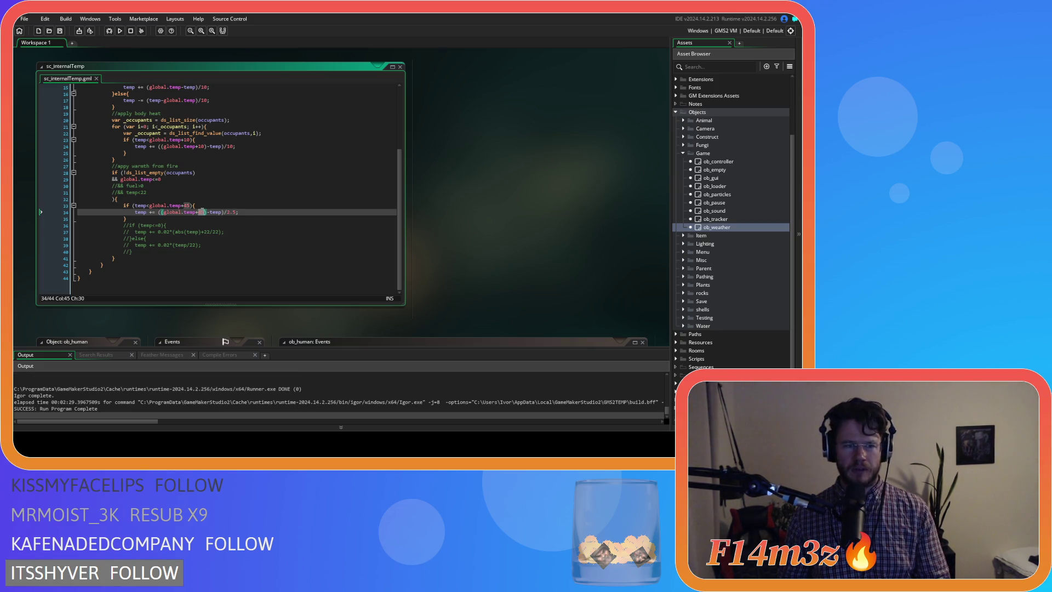
type("40")
double_click(187, 206)
type("40")
- Save the temperature script and run the game
left_click(254, 211)
key("ctrl+s")
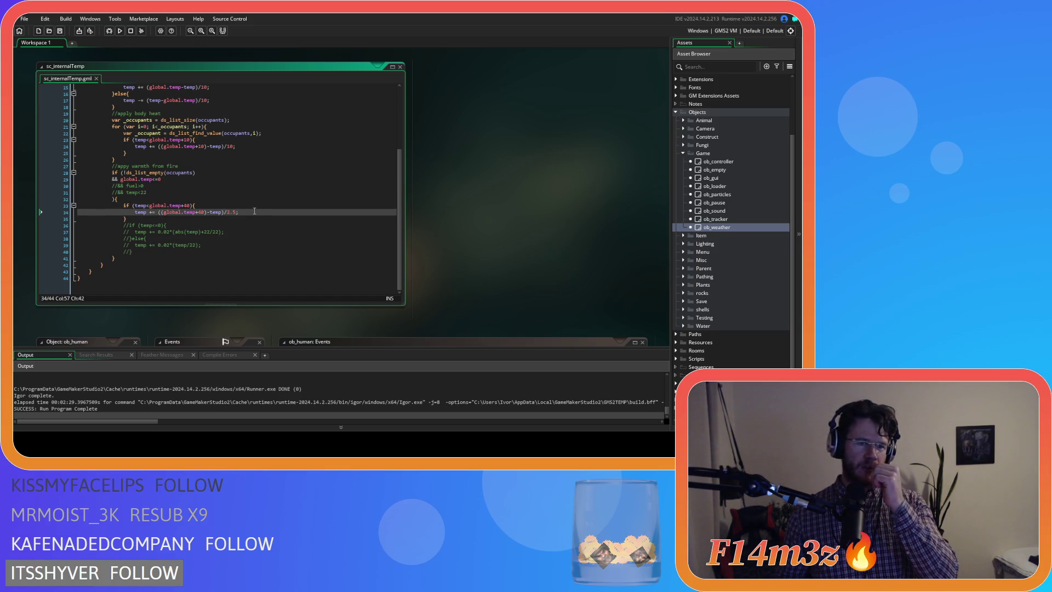
key("F5")
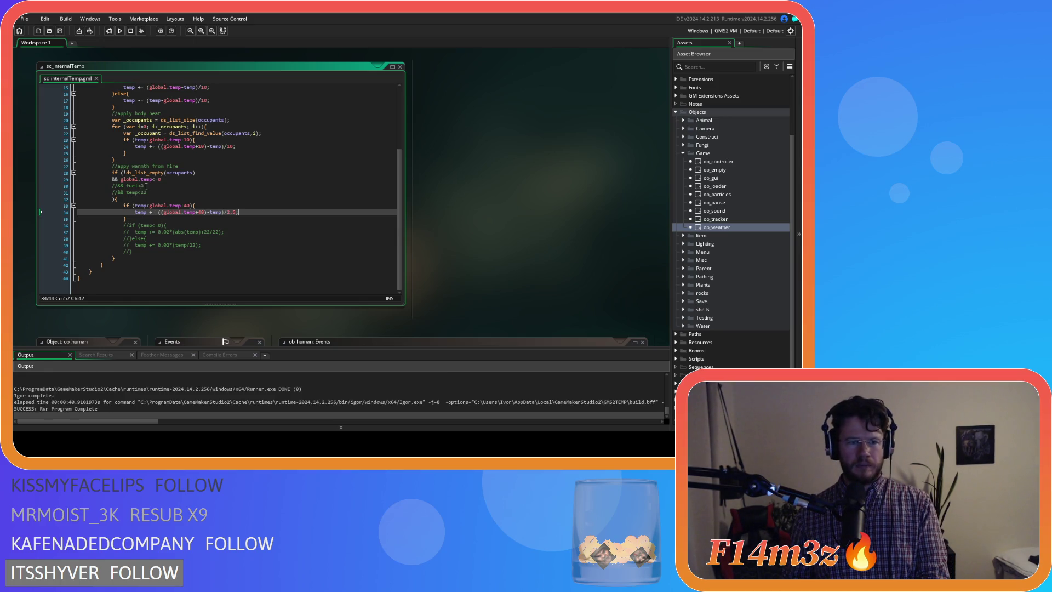
- Uncomment the '&& fuel>0' condition on line 30 and run the game again
left_click_drag(78, 186, 147, 186)
key("ctrl+shift+k")
key("F5")
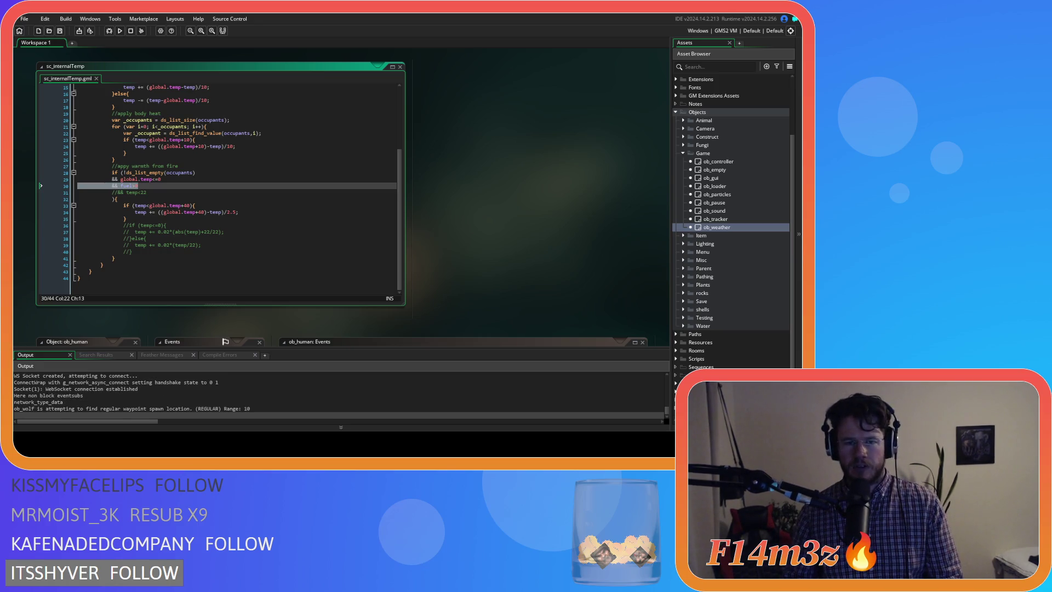
left_click(156, 187)
- Comment out the fuel>0 condition on line 30 again, rerun the game, then stop it
key("ctrl+k")
key("F5")
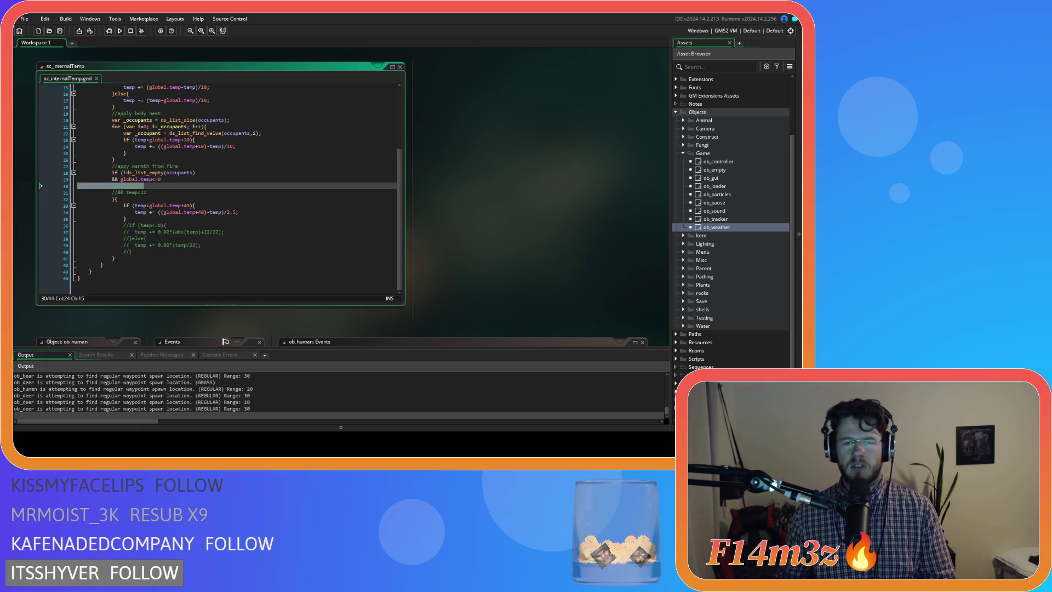
key("Down")
left_click(472, 188)
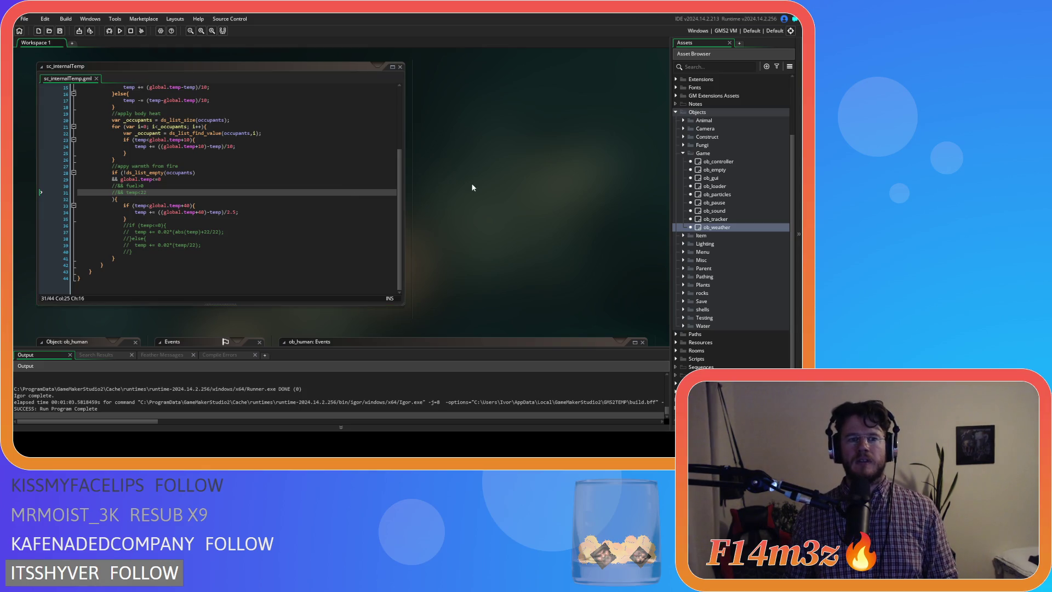
scroll(699, 213, "up", 3)
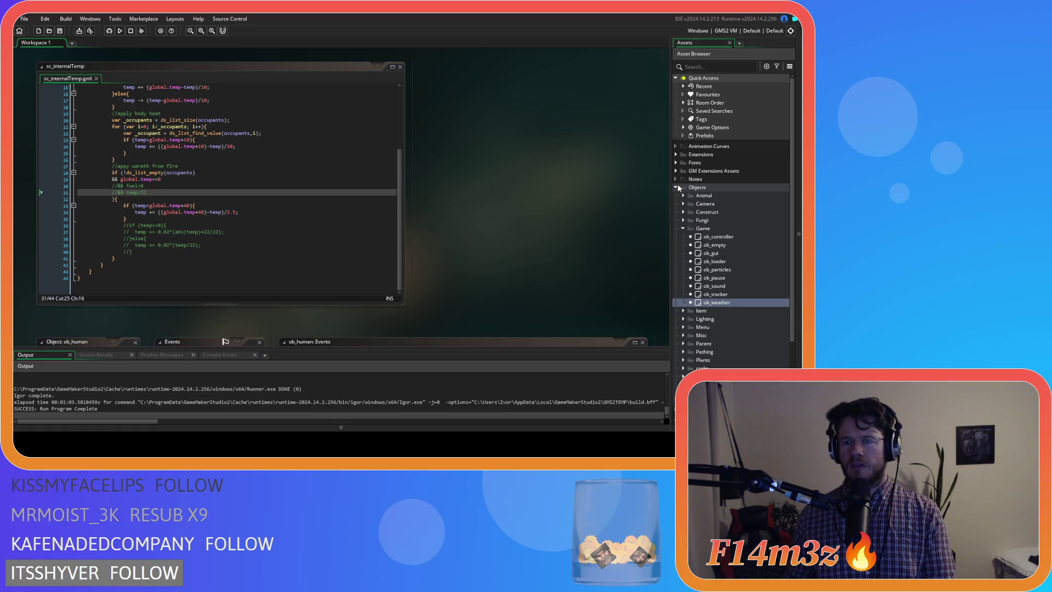
- Open the ob_hut object from the Construct objects folder and show its Create event code
left_click(683, 213)
scroll(729, 250, "down", 2)
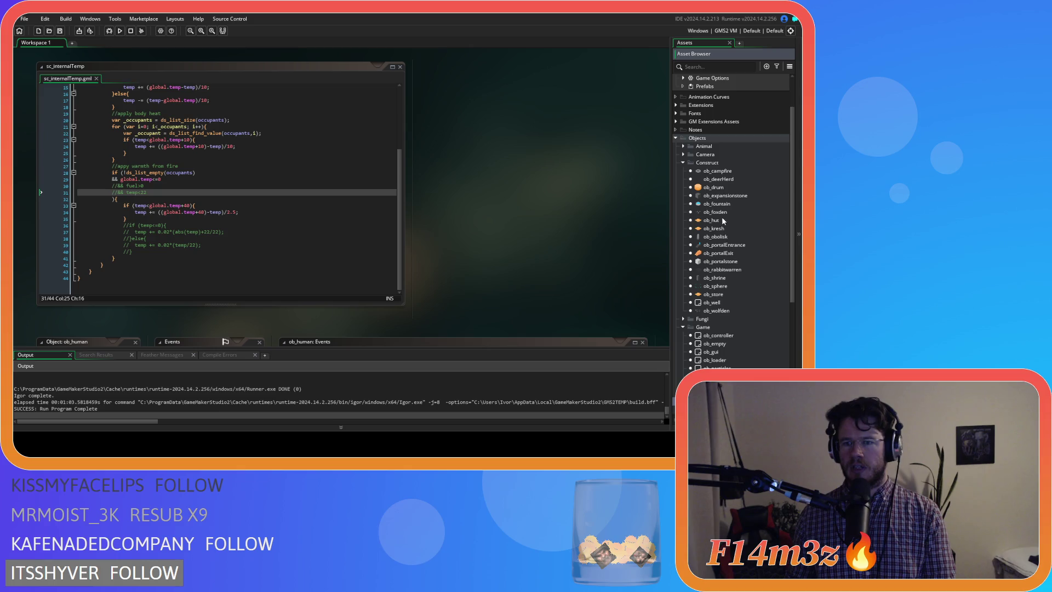
double_click(711, 221)
scroll(394, 175, "down", 5)
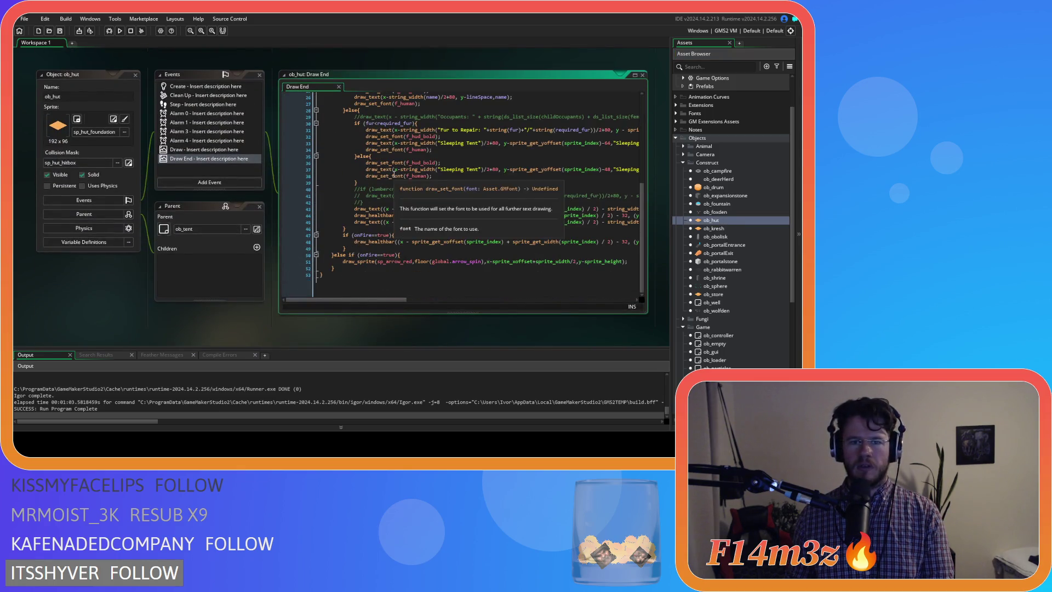
left_click(245, 86)
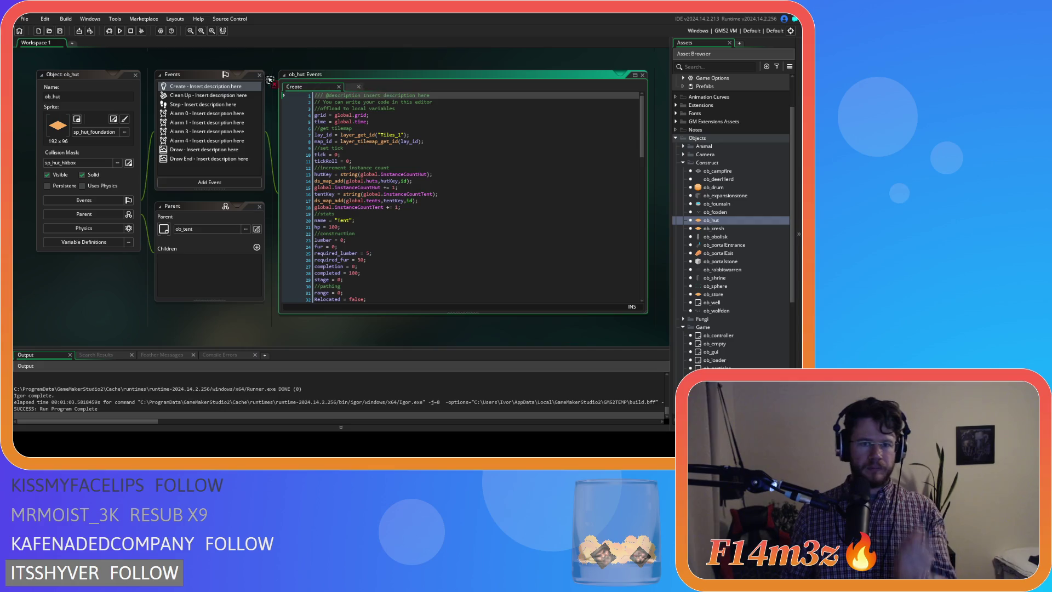
- Put the else onto its own line and comment it out with //
scroll(376, 150, "down", 15)
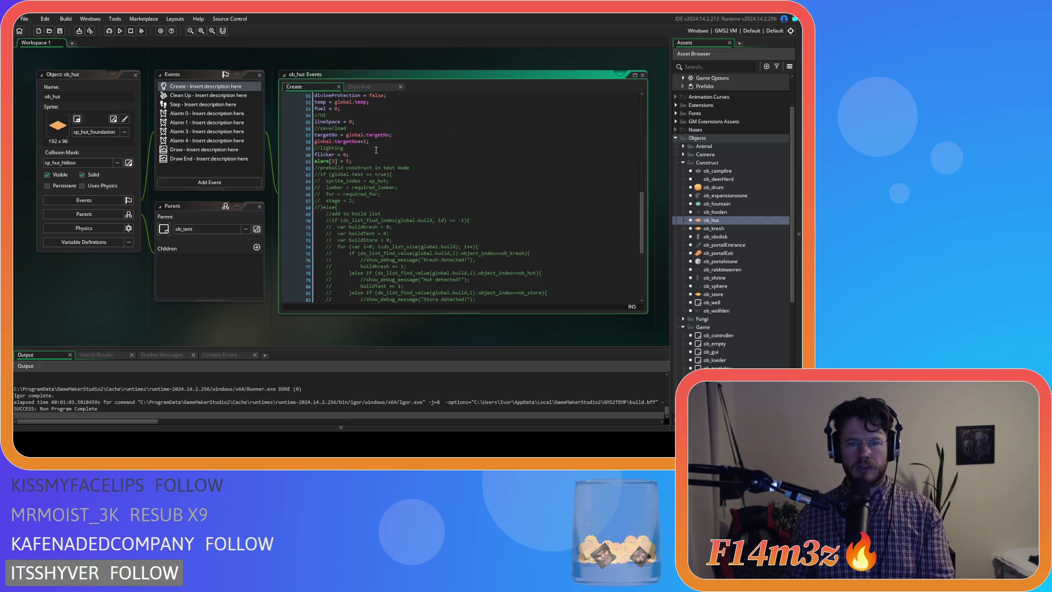
scroll(376, 149, "down", 8)
left_click_drag(333, 267, 315, 181)
scroll(314, 209, "up", 6)
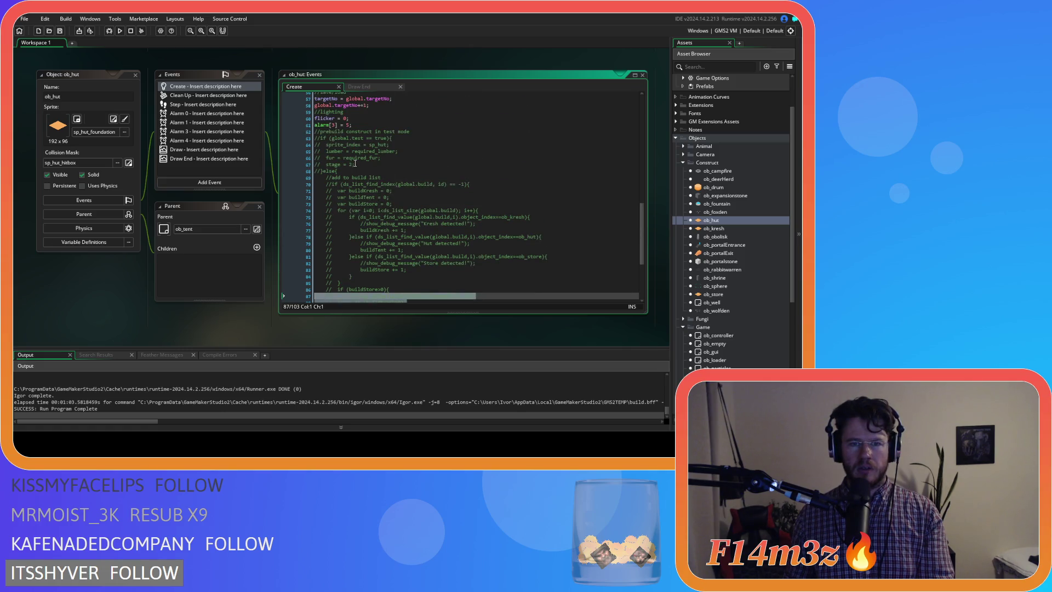
left_click(368, 158)
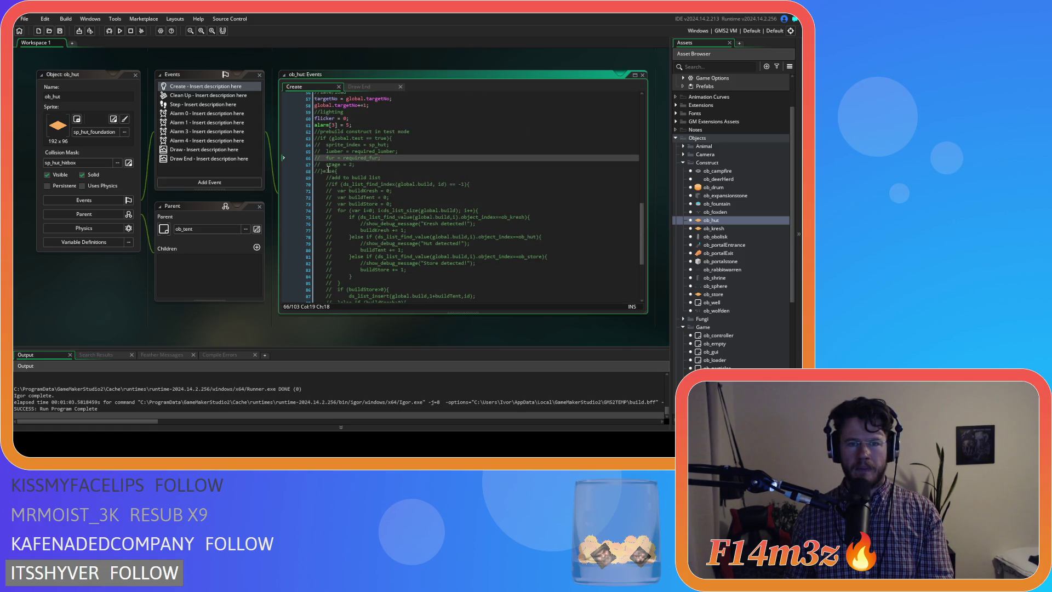
scroll(351, 188, "down", 1)
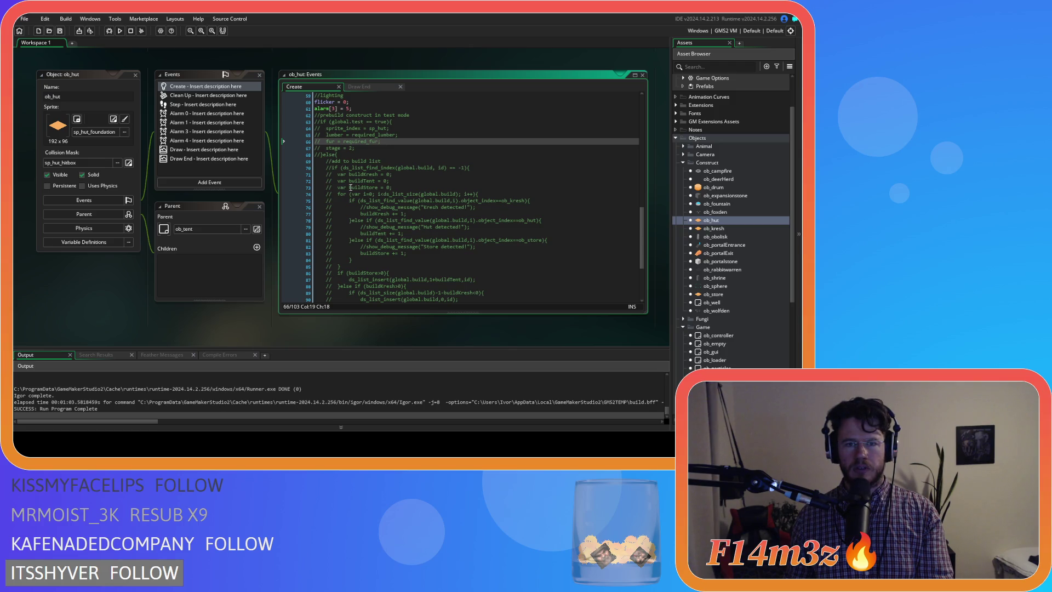
scroll(351, 188, "down", 5)
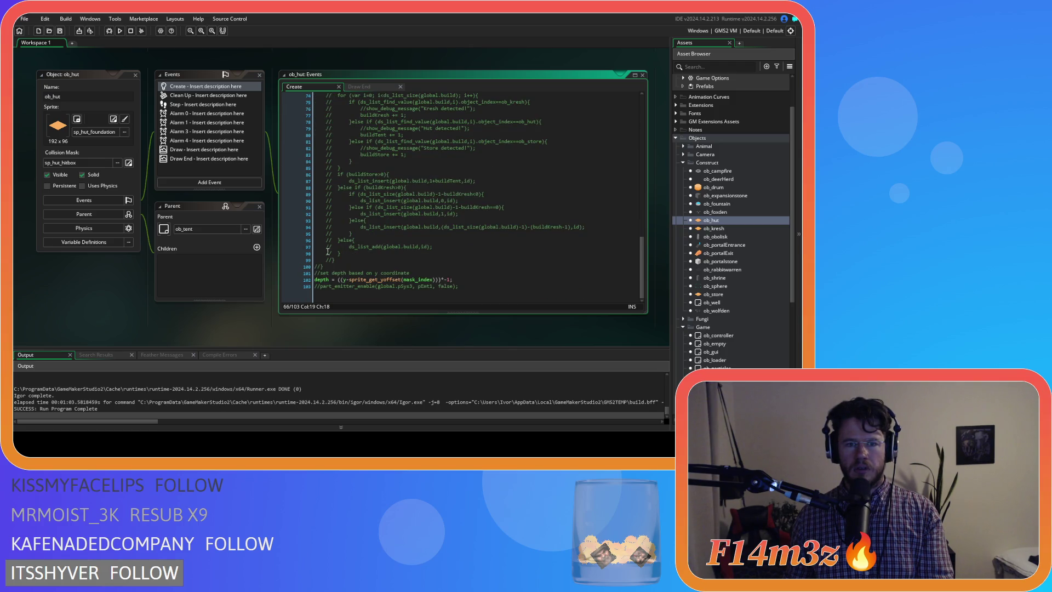
mouse_move(329, 264)
left_mouse_down()
mouse_move(308, 96)
mouse_move(304, 208)
mouse_move(285, 186)
left_mouse_up()
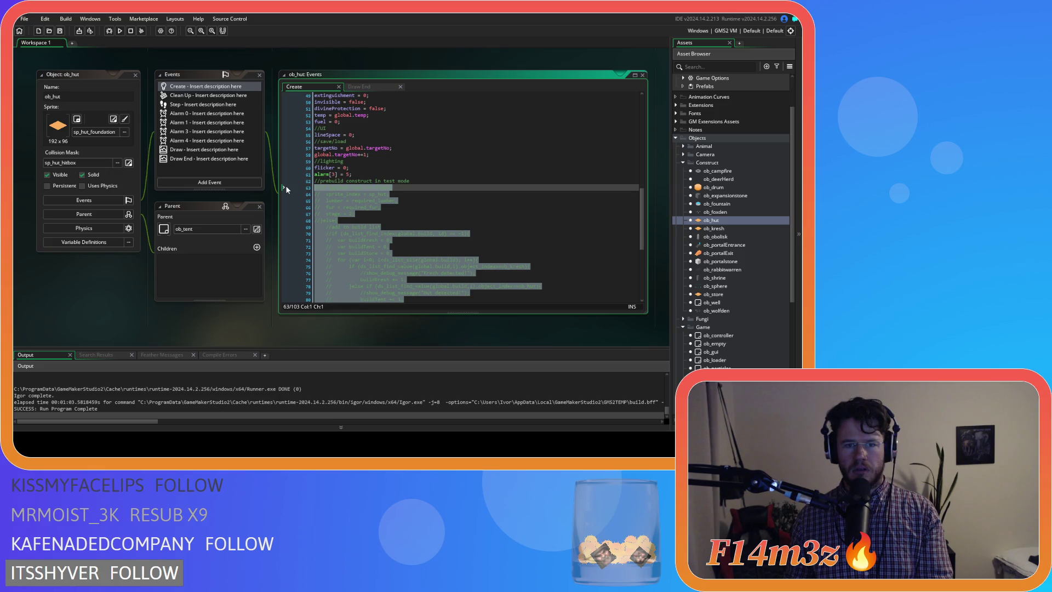
left_click(338, 222)
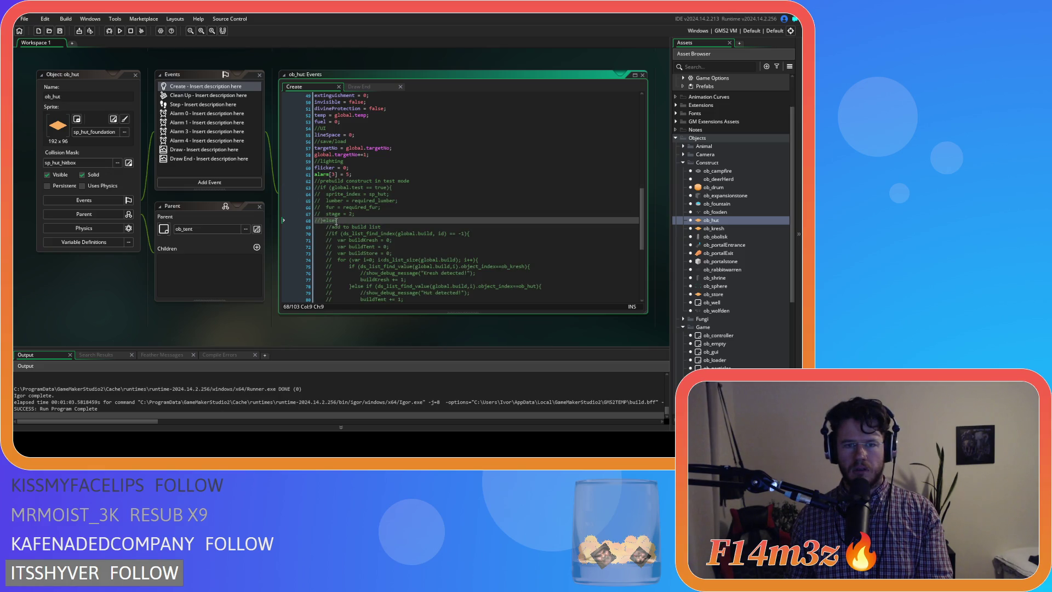
key("Return")
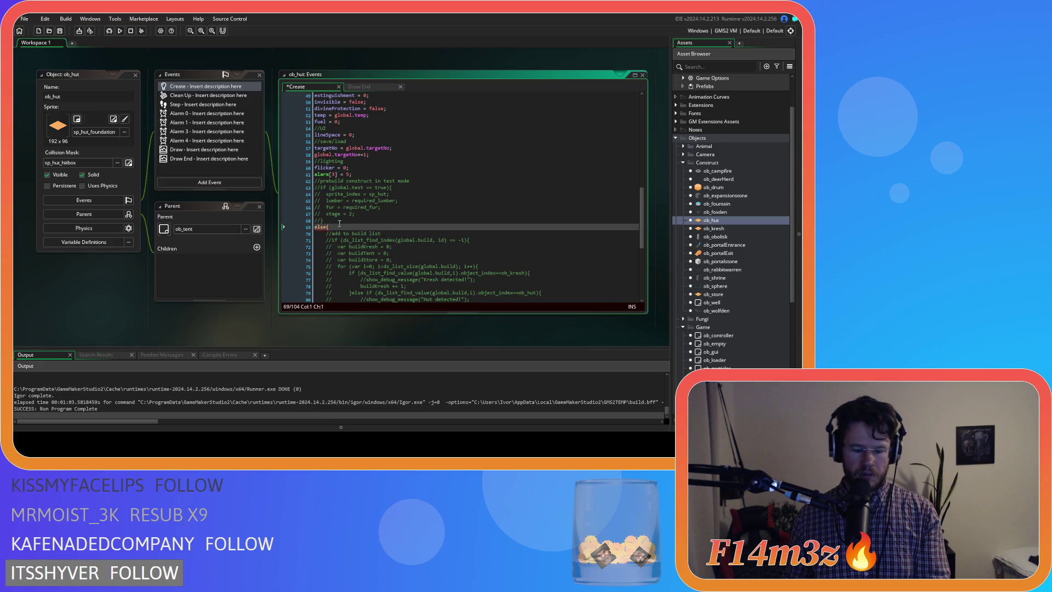
type("//")
- Uncomment the test-mode prebuild block on lines 62–68, keep its heading as a comment, and save
left_click_drag(285, 227, 286, 181)
key("ctrl+shift+k")
left_click(429, 205)
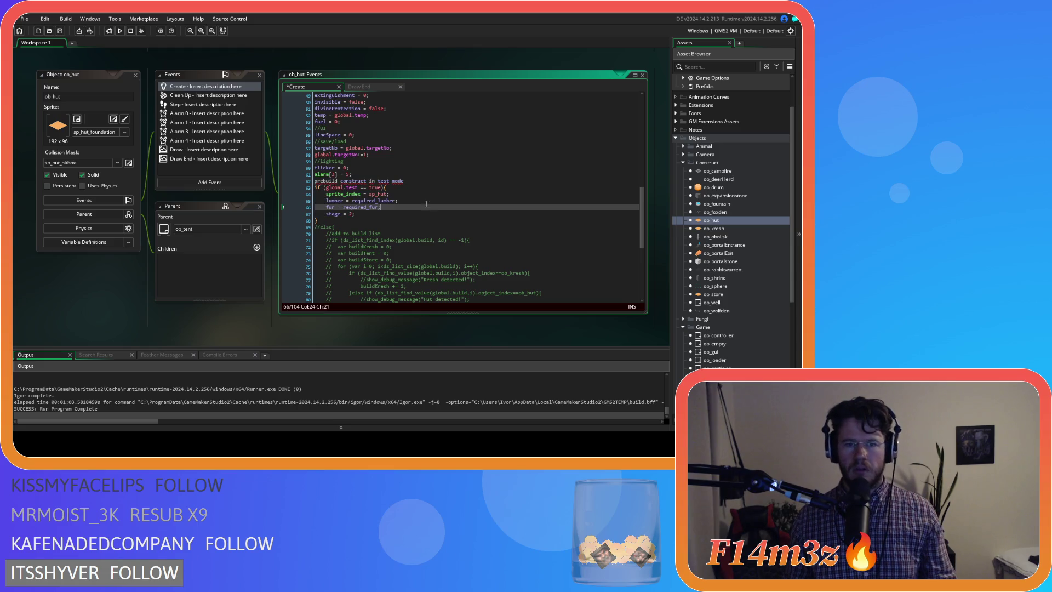
left_click(411, 183)
key("ctrl+k")
left_click(436, 195)
key("ctrl+s")
- Tidy the spacing around == in the global.test condition and save the Create event
left_click(388, 187)
key("BackSpace")
key("BackSpace")
left_click(416, 200)
key("ctrl+s")
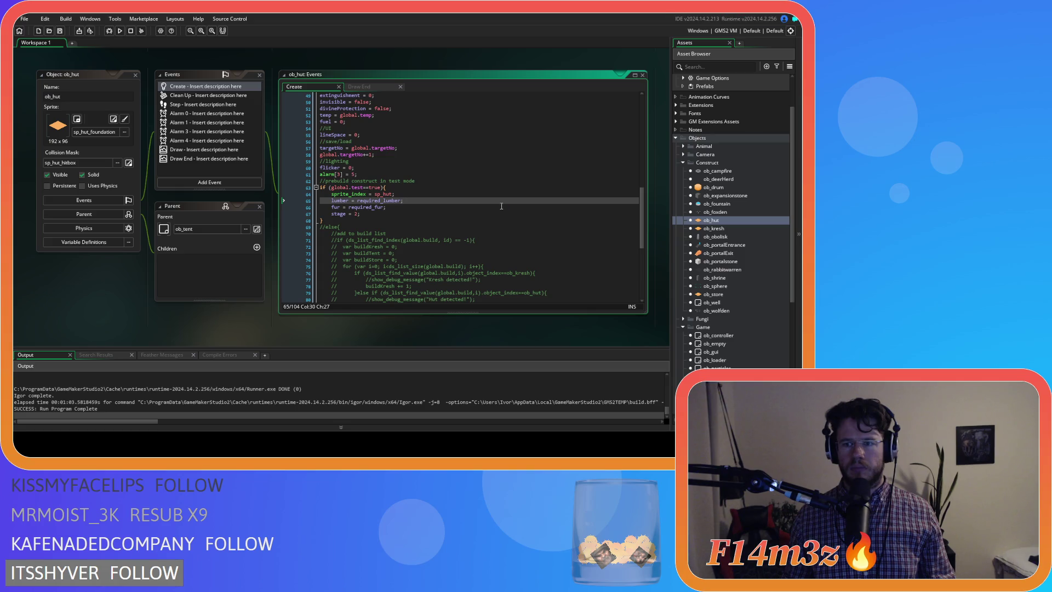
left_click(388, 215)
left_click(375, 220)
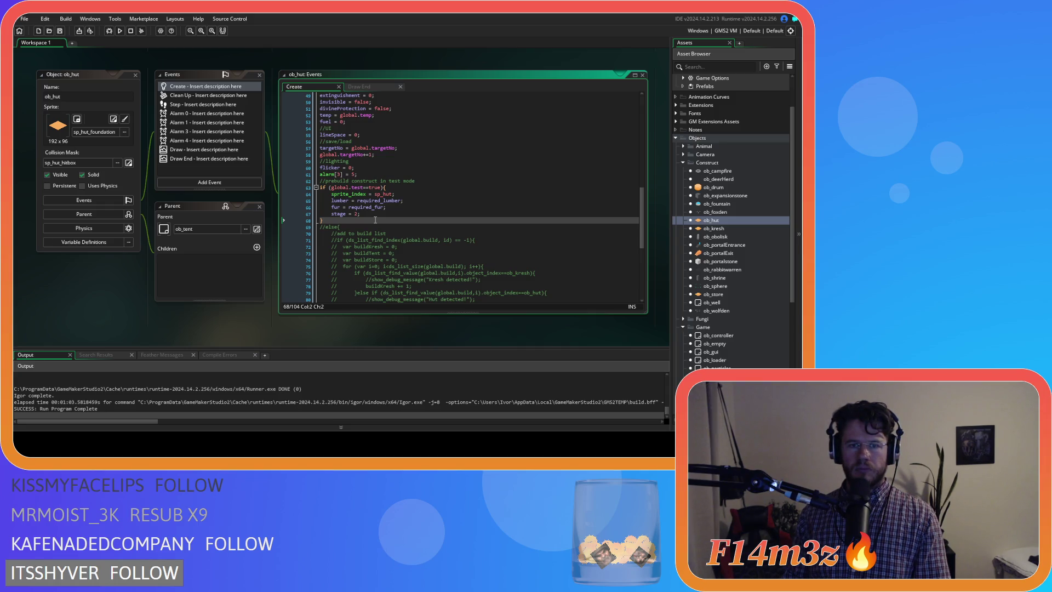
- In ob_kresh's Create event, move the else onto its own line and comment it out
double_click(738, 230)
double_click(186, 92)
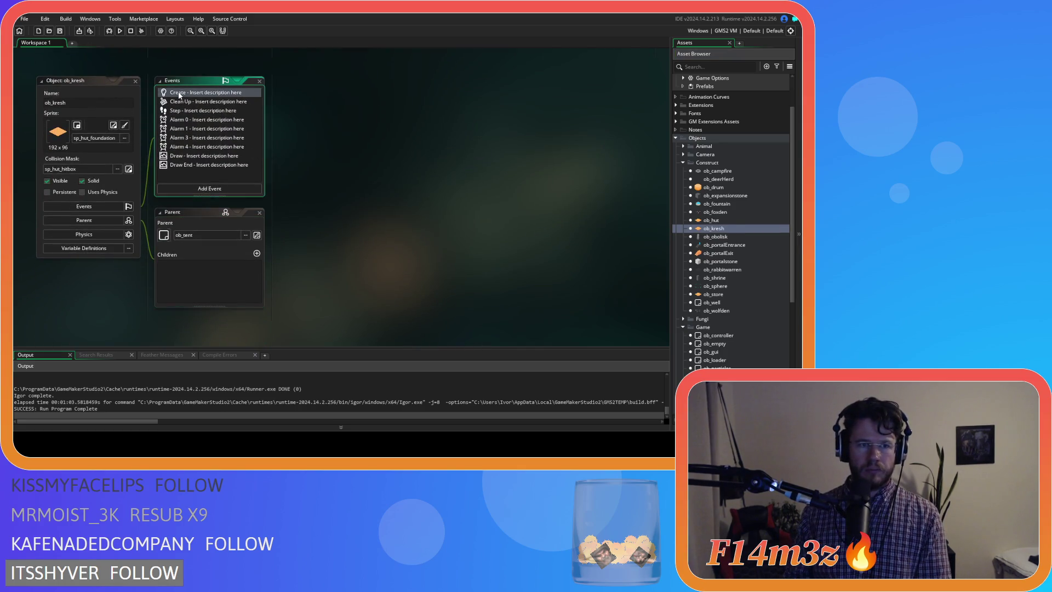
scroll(366, 236, "down", 10)
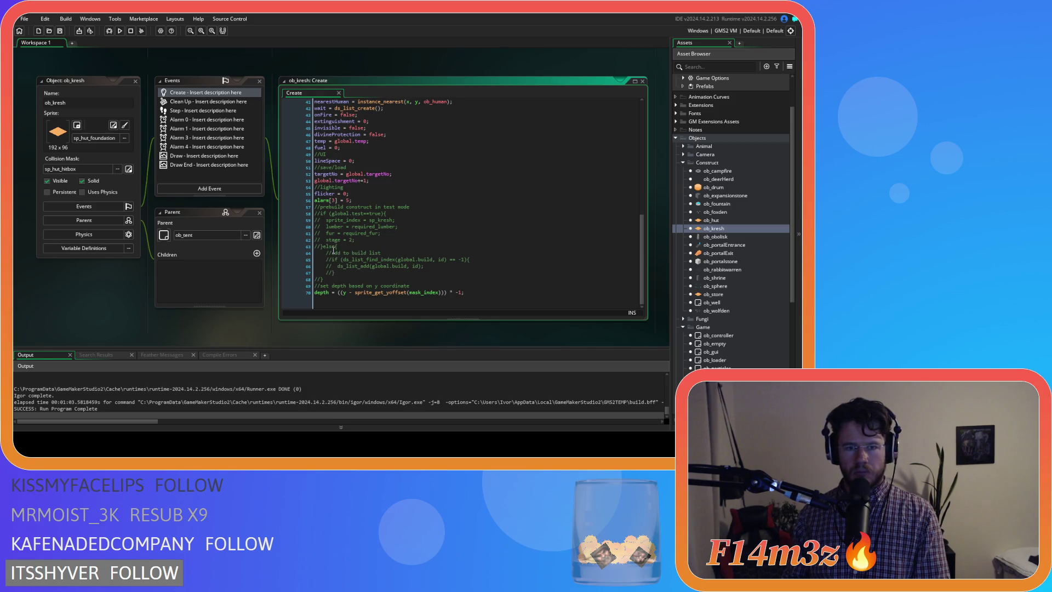
left_click(323, 246)
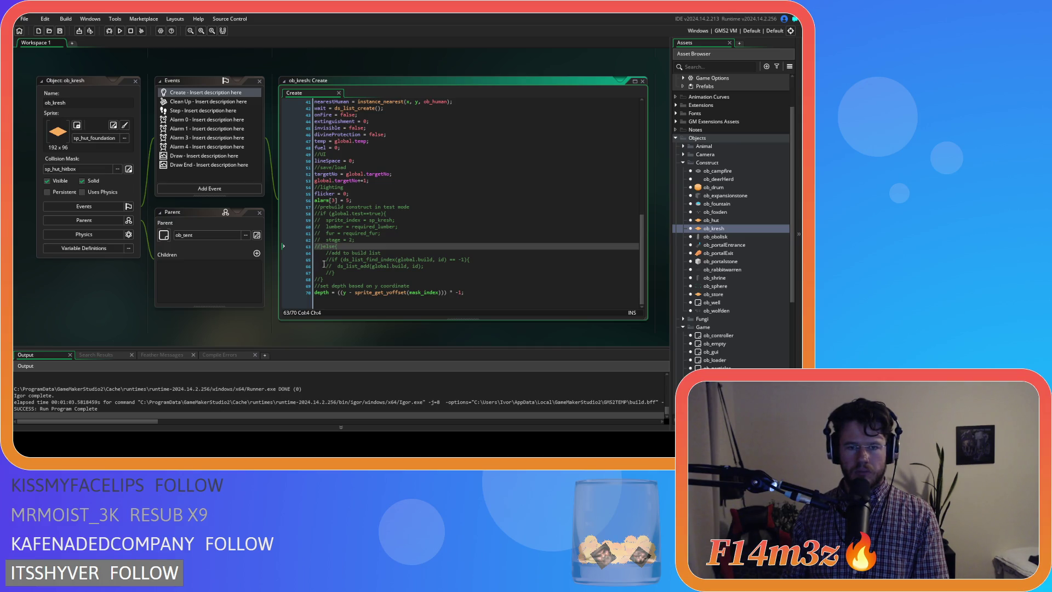
key("Return")
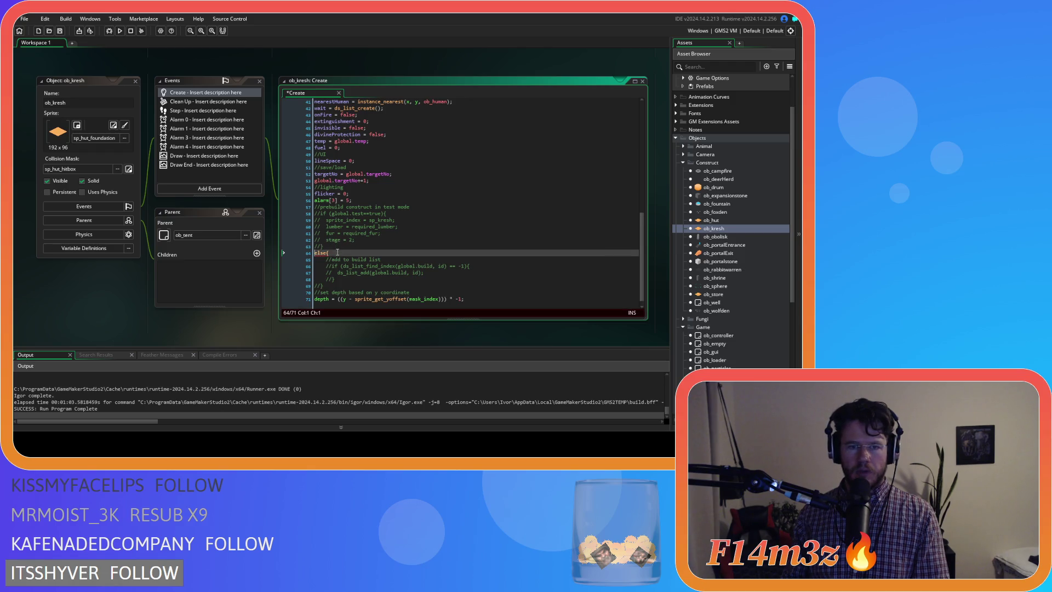
left_click(337, 254)
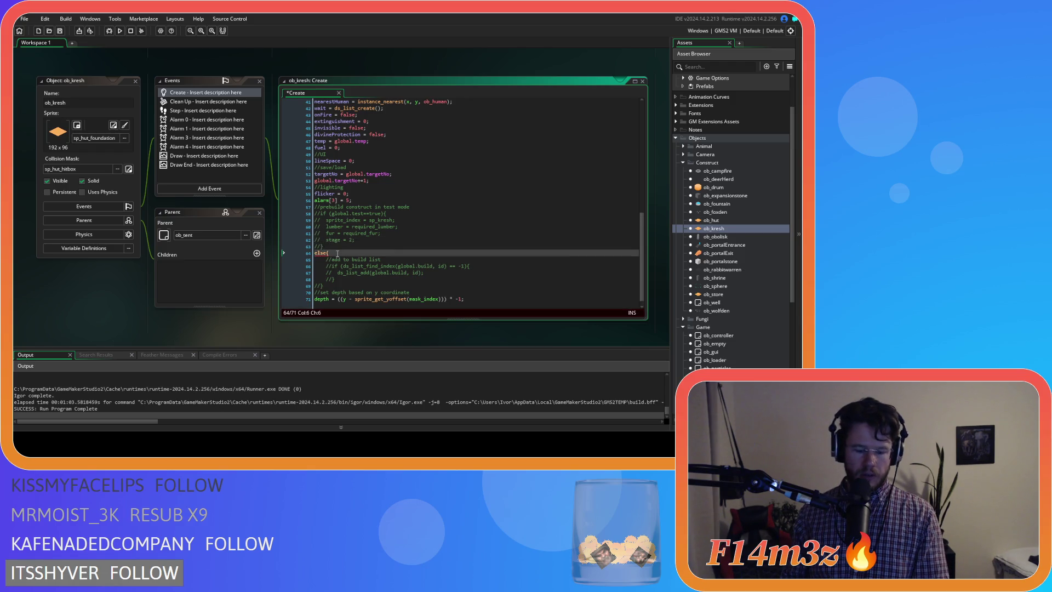
key("ctrl+k")
- Uncomment ob_kresh's test-mode construct block and delete the commented else build-list block
left_click_drag(328, 242, 288, 211)
key("ctrl+shift+k")
mouse_move(331, 282)
left_mouse_down()
mouse_move(291, 271)
mouse_move(318, 247)
left_mouse_up()
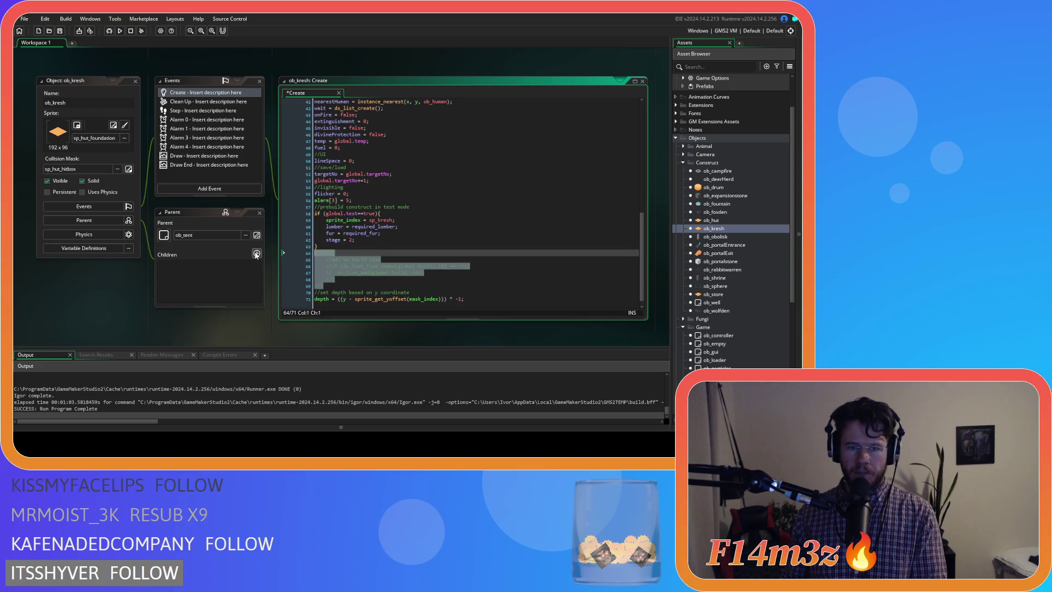
key("BackSpace")
- Delete the leftover commented build-list block from ob_hut's Create event
double_click(713, 221)
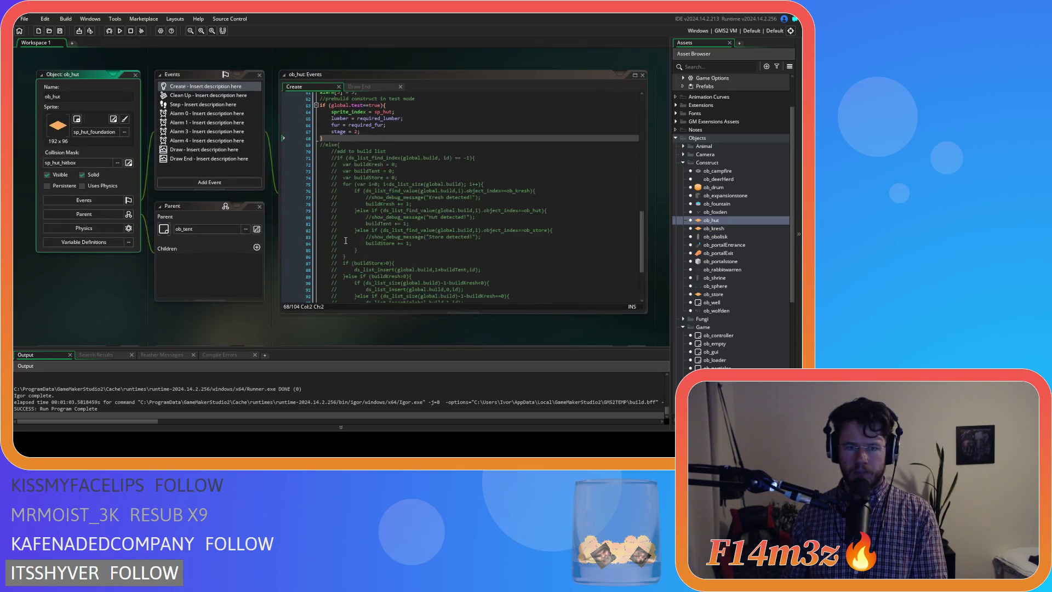
mouse_move(335, 274)
left_mouse_down()
mouse_move(279, 231)
mouse_move(248, 163)
left_mouse_up()
key("BackSpace")
key("BackSpace")
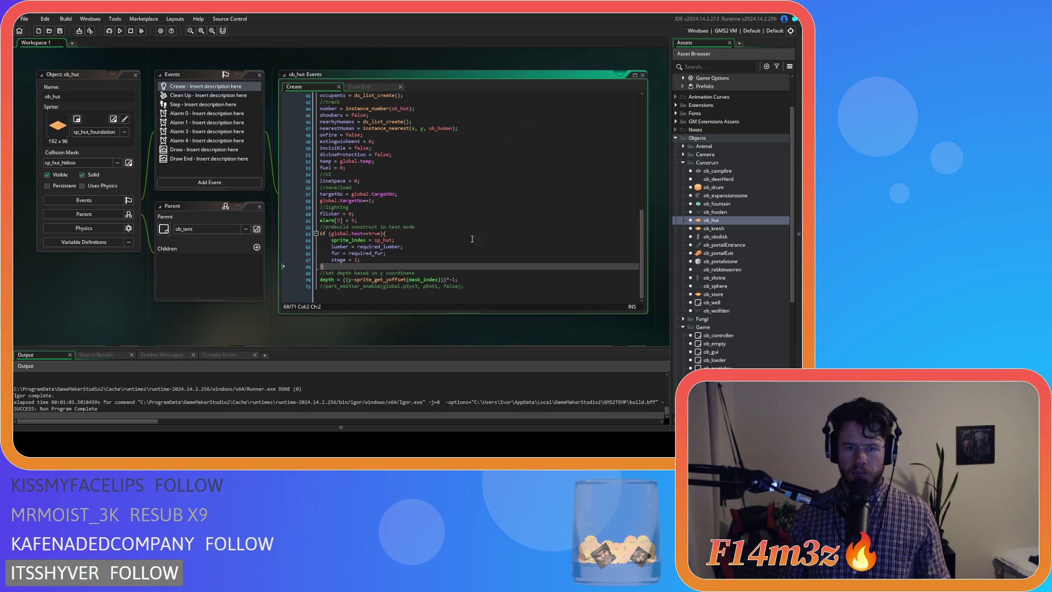
double_click(721, 293)
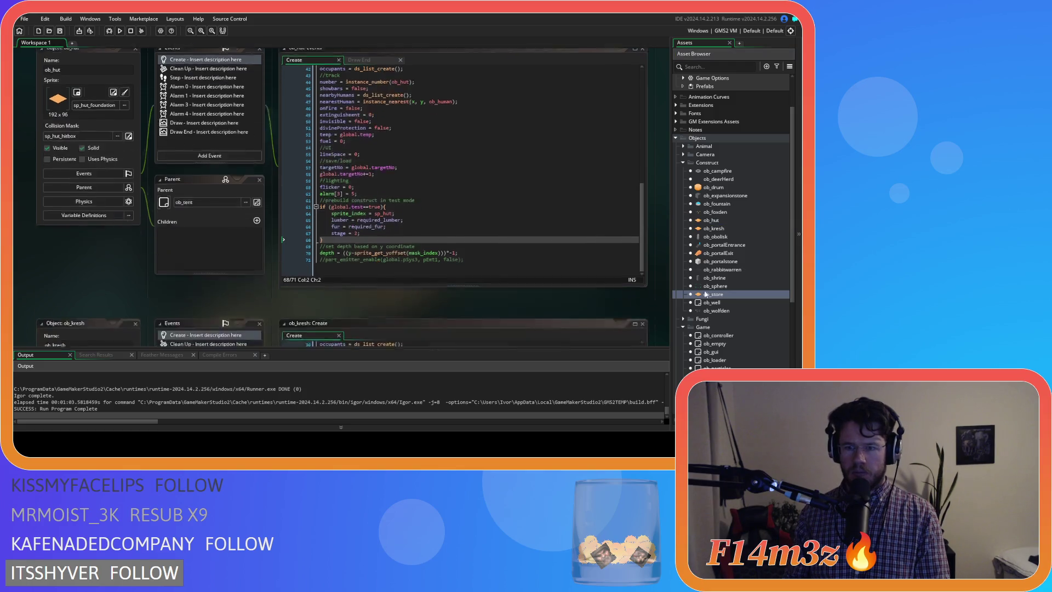
- Uncomment the test-mode construct block (sp_store, stage = 2) in ob_store's Create event
left_click(176, 96)
scroll(416, 227, "down", 10)
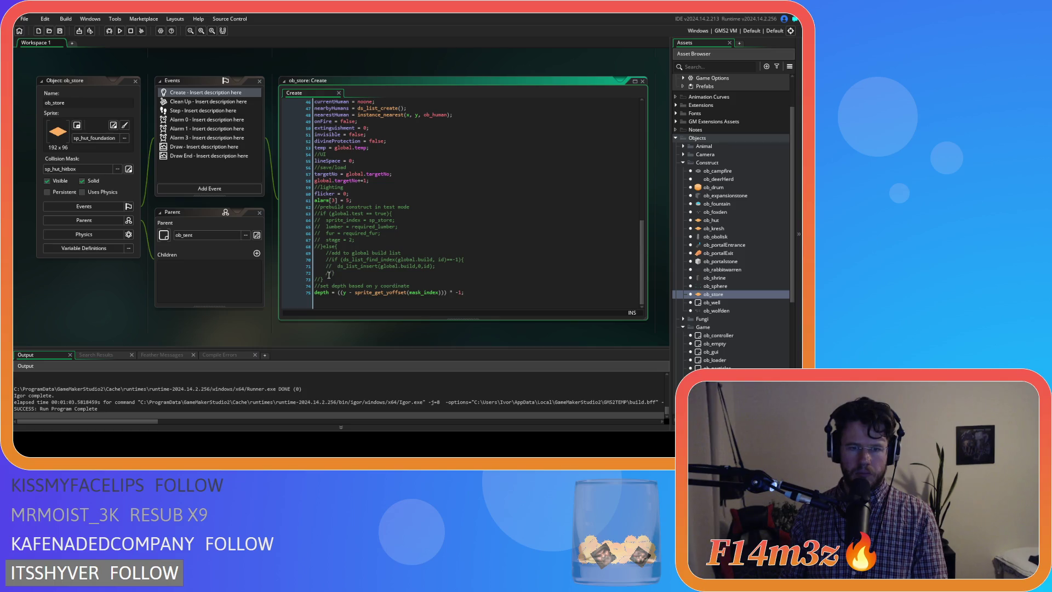
left_click_drag(328, 278, 301, 212)
key("ctrl+shift+k")
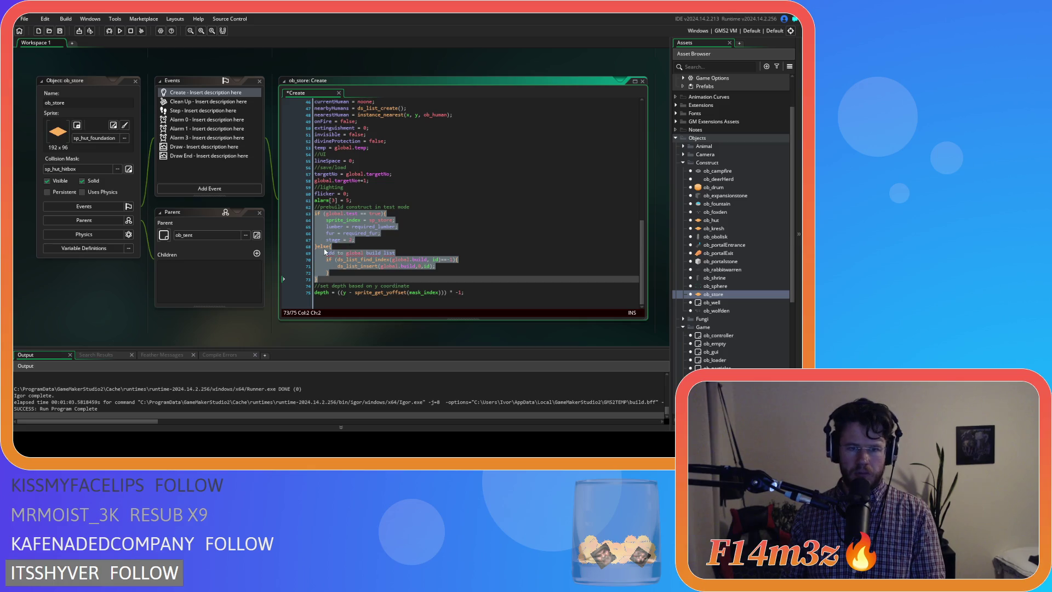
- Move the else onto its own line and delete ob_store's else build-list block
left_click(318, 246)
key("Return")
left_click_drag(322, 288, 292, 249)
key("Delete")
- Remove the spaces around == in the line 63 global.test condition
left_click(423, 258)
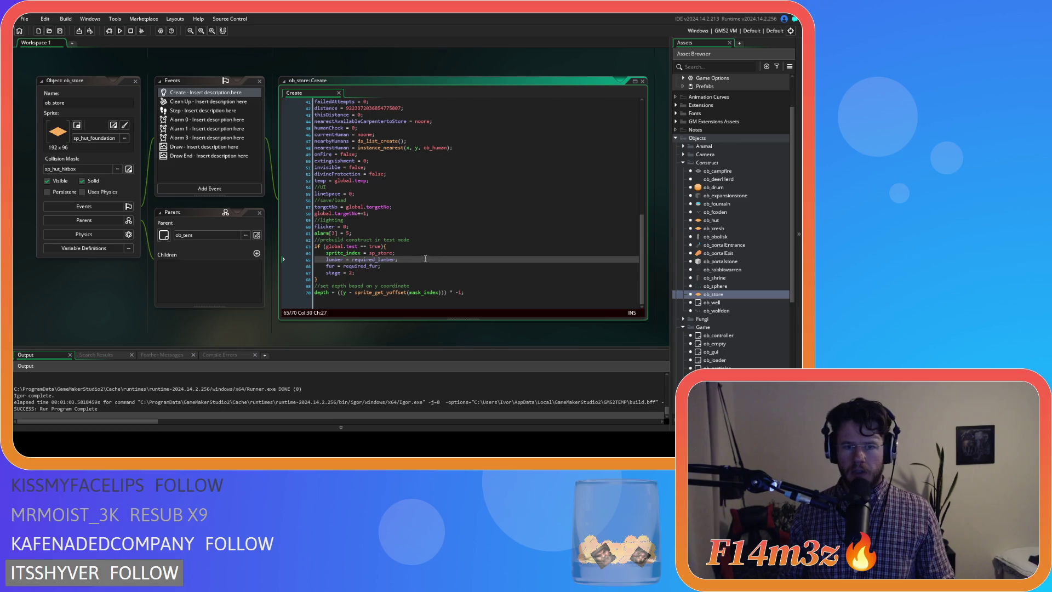
left_click(360, 246)
key("BackSpace")
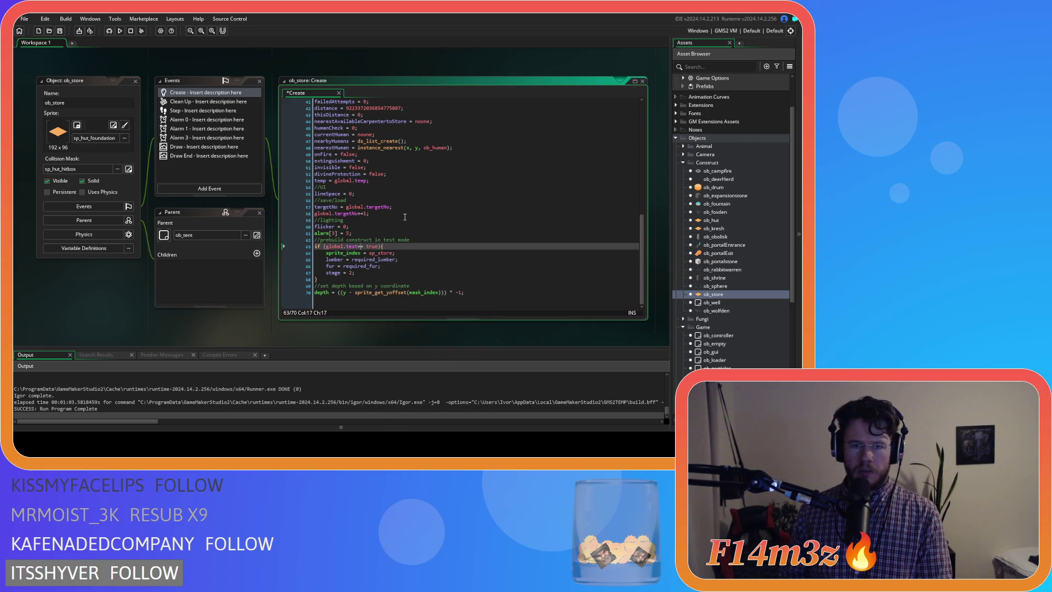
key("Right")
key("Right")
key("Delete")
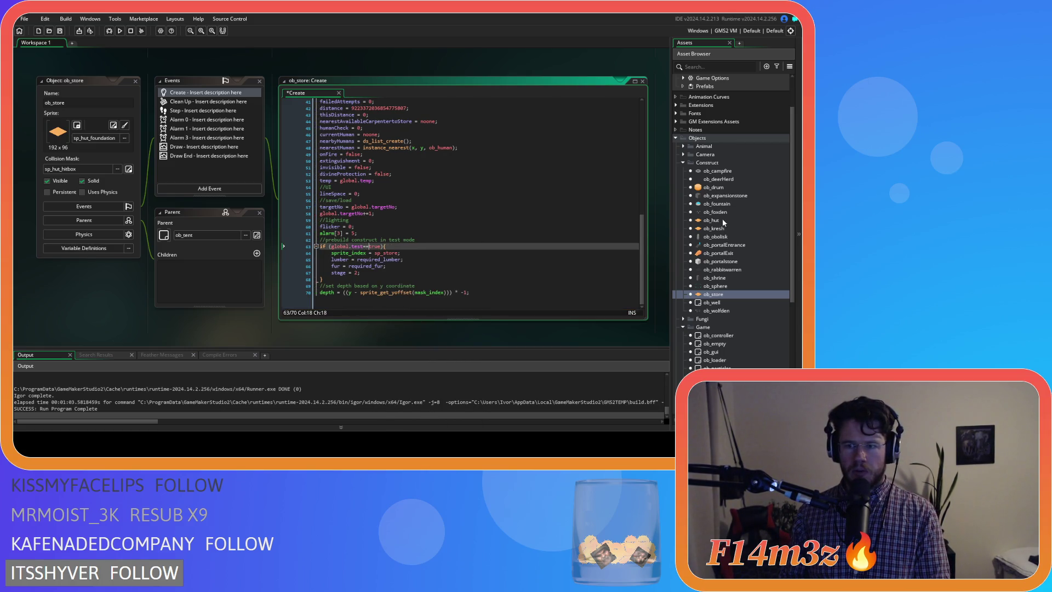
- Reopen ob_kresh and scroll through its Create code to check it
double_click(726, 229)
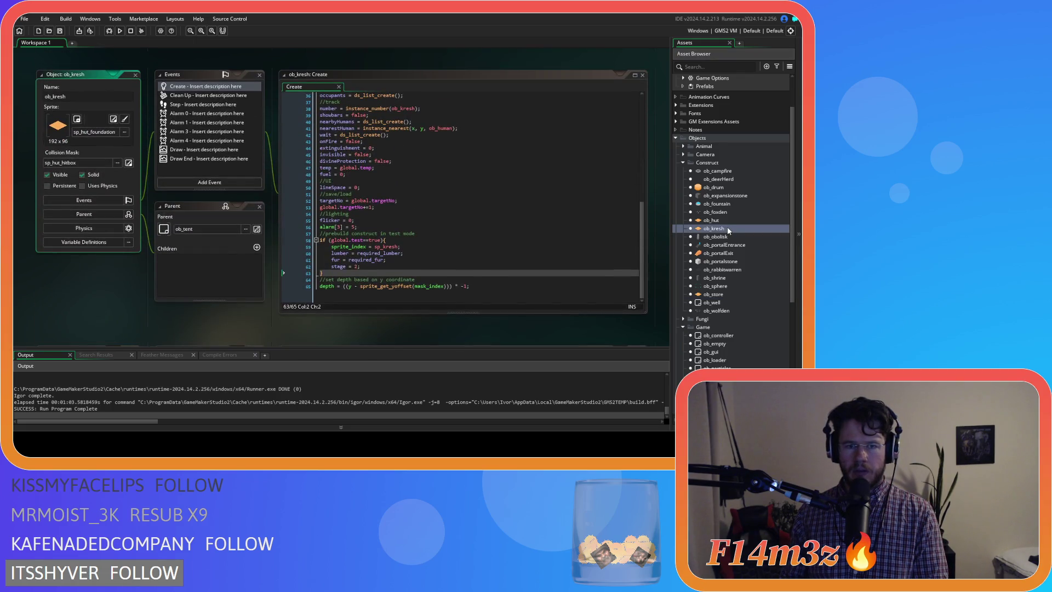
scroll(725, 279, "down", 3)
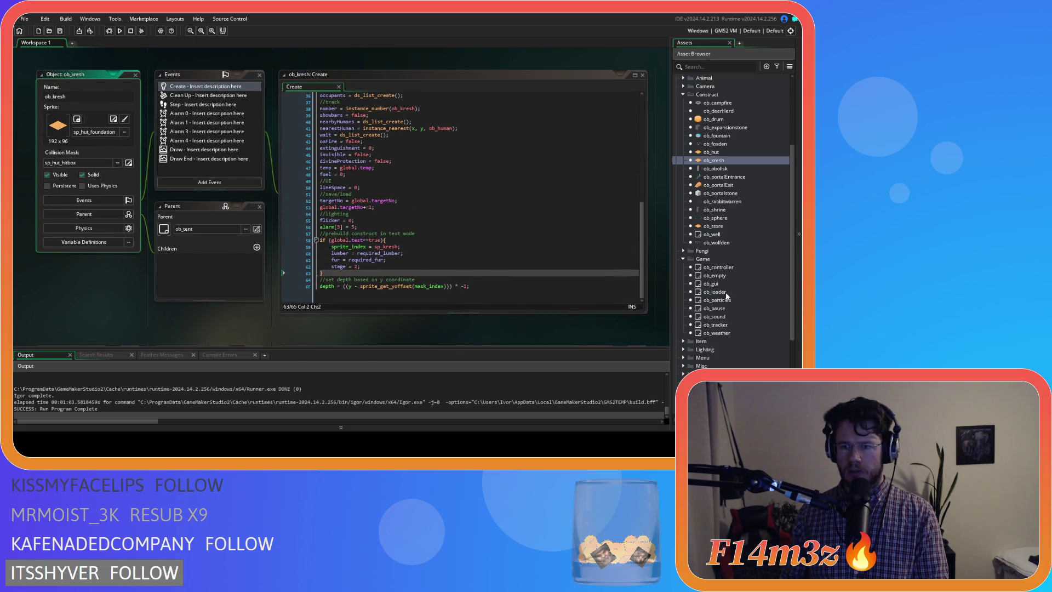
scroll(725, 277, "down", 2)
scroll(732, 278, "down", 2)
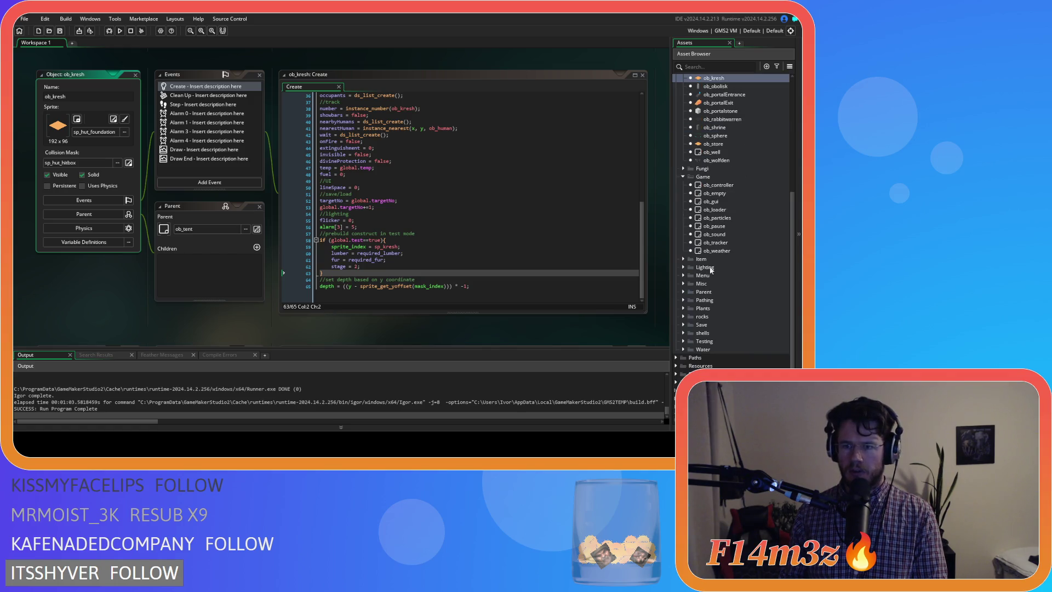